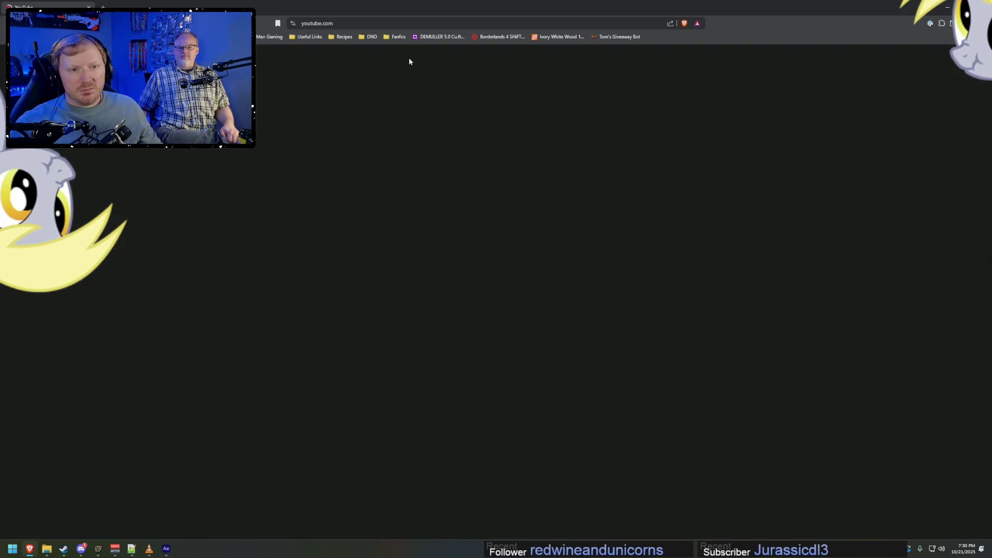
Search YouTube for 'bring out yoru dead mlp' and open the 'Bring Out Your Dead' result.
type("brin")
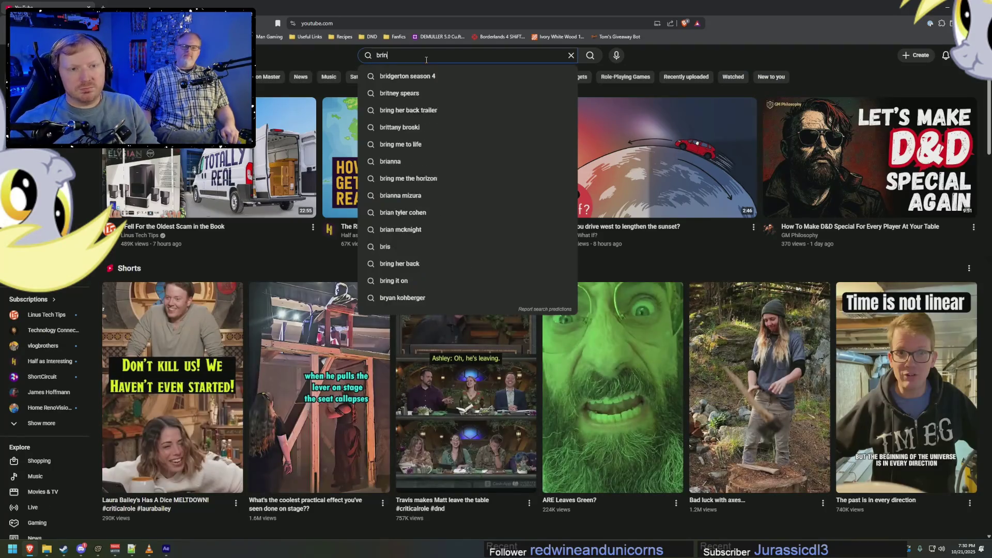
type("g out yoru dead mlp")
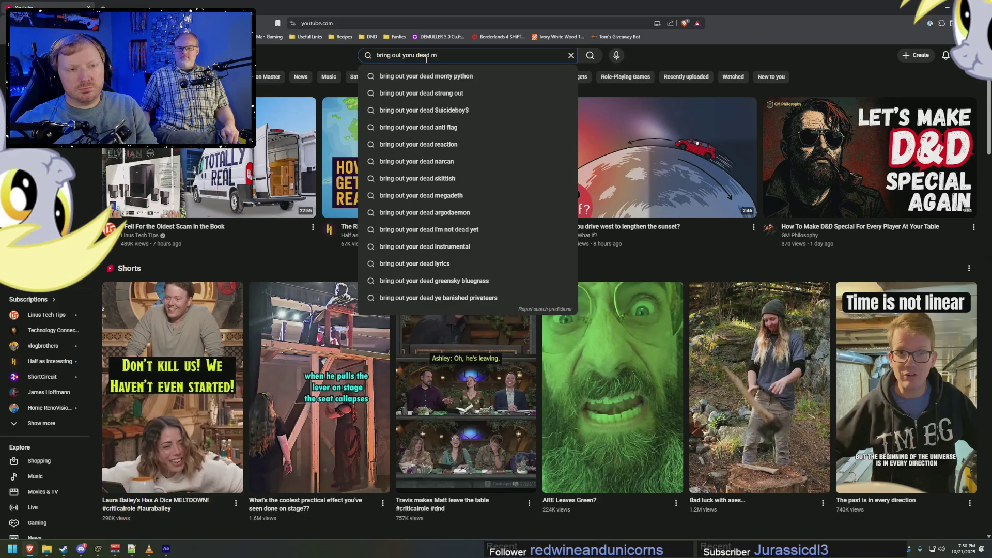
key("Return")
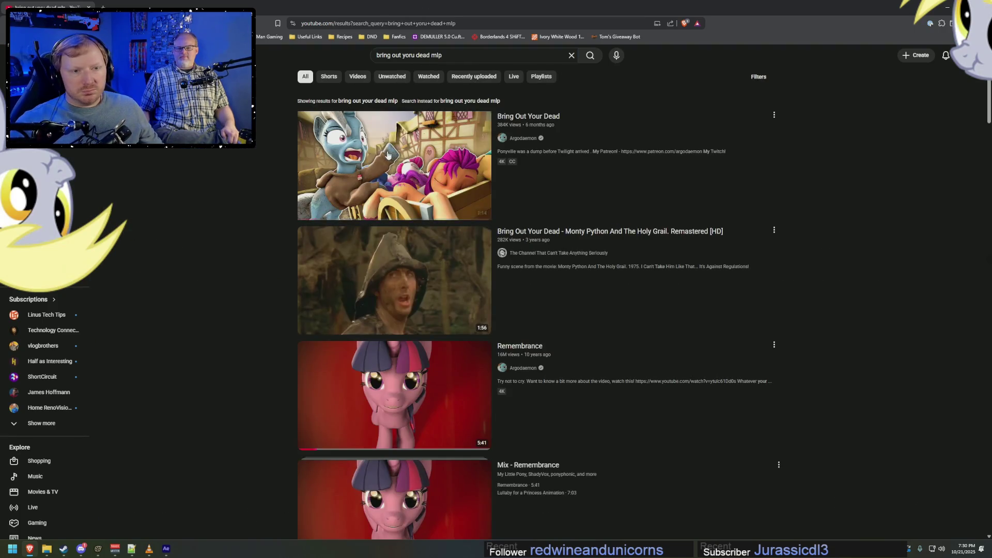
left_click(422, 124)
scroll(391, 516, "down", 8)
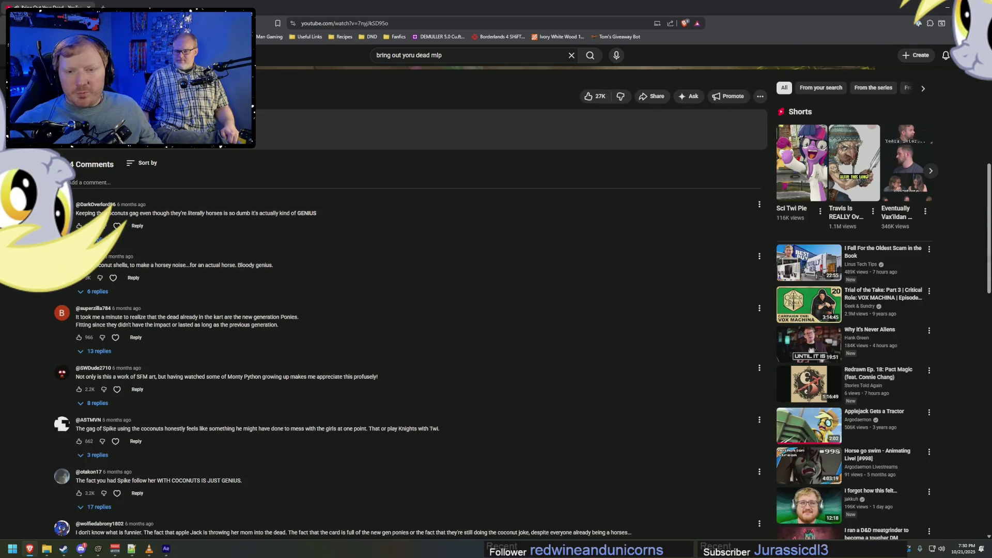
scroll(112, 530, "down", 15)
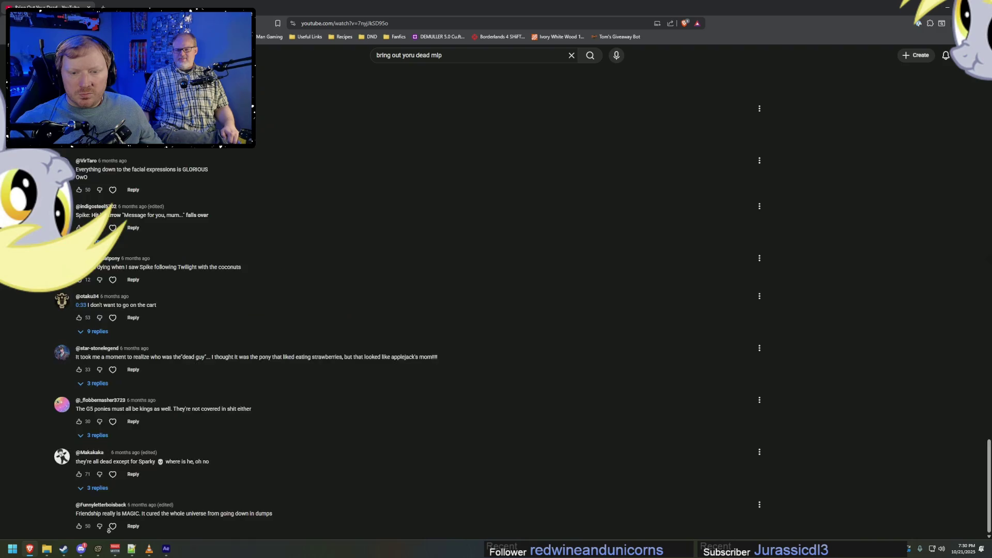
scroll(112, 529, "down", 15)
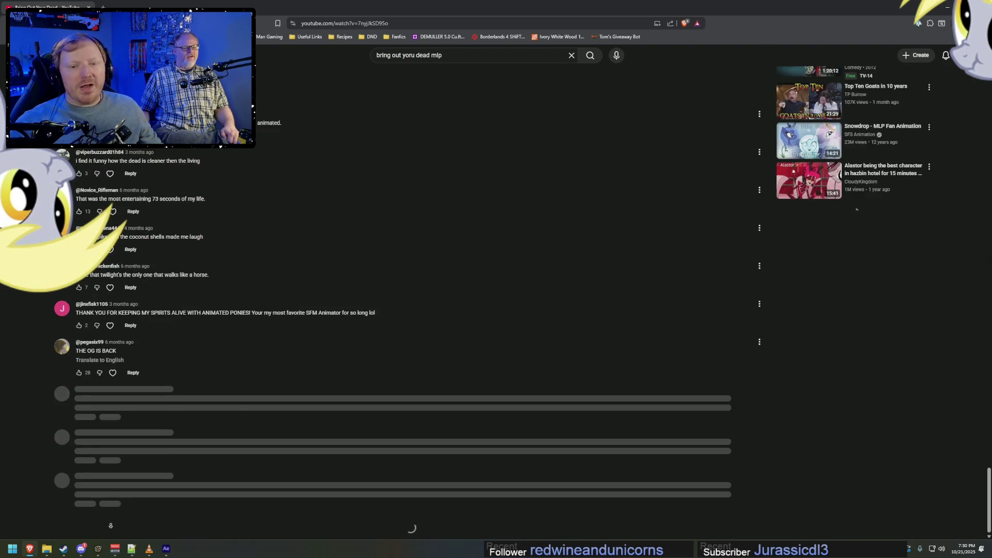
scroll(112, 529, "down", 15)
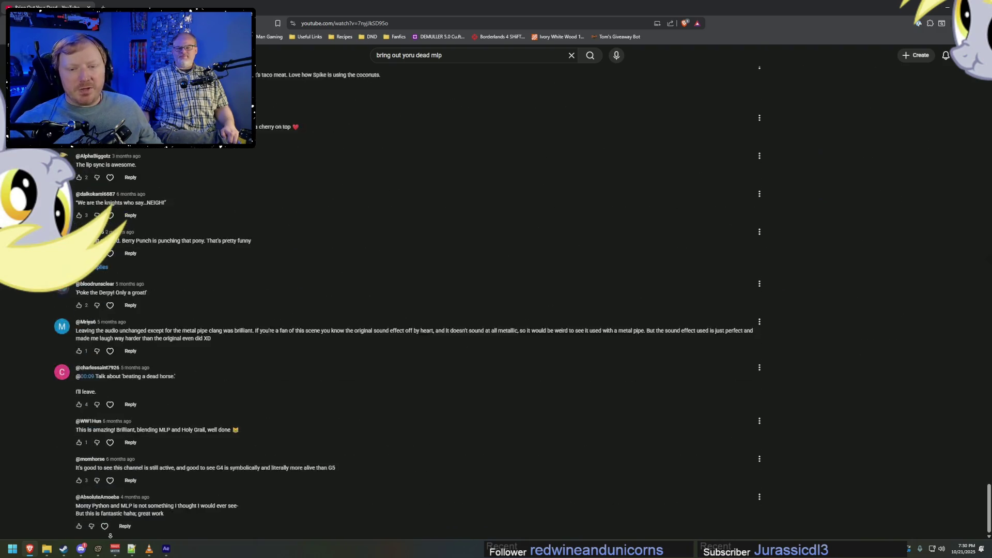
scroll(112, 530, "down", 15)
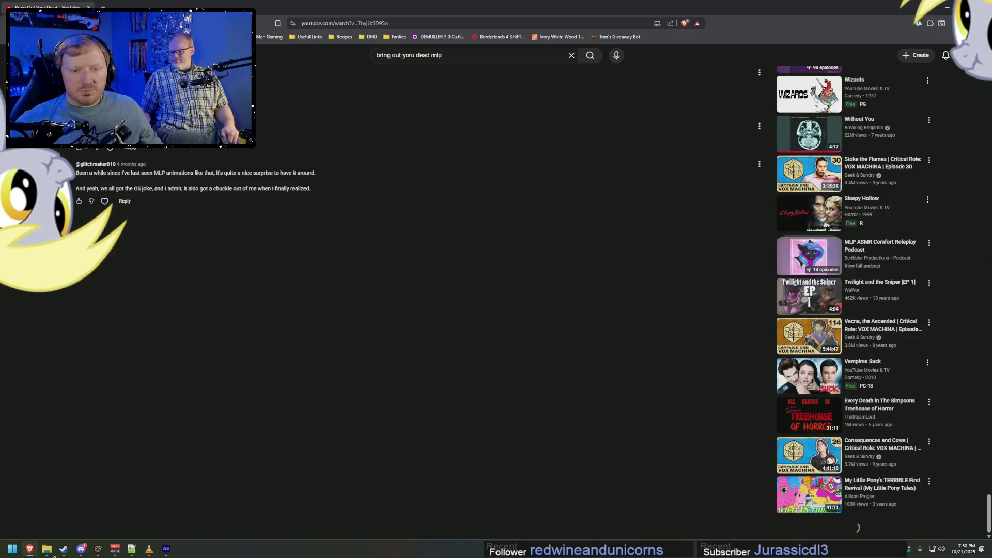
scroll(417, 508, "down", 15)
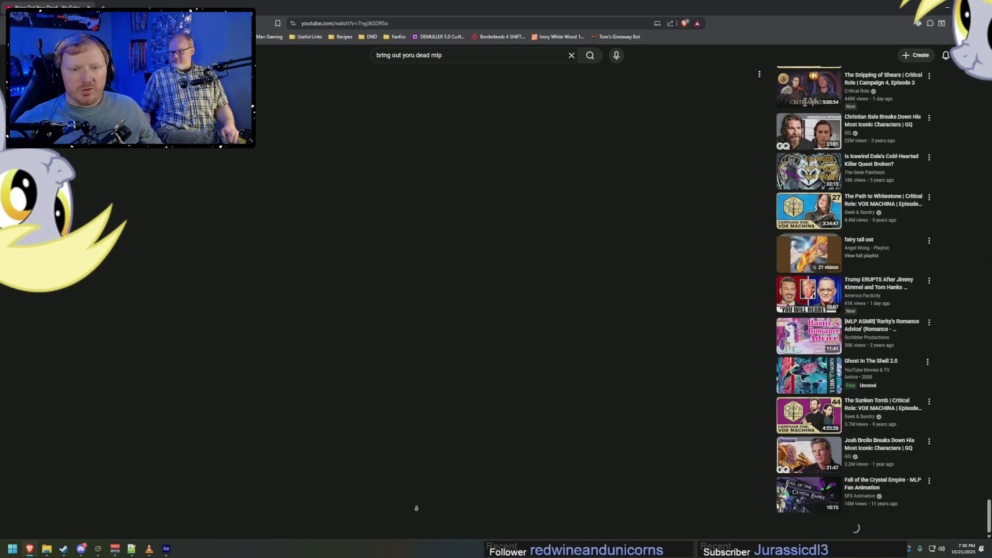
scroll(417, 508, "down", 15)
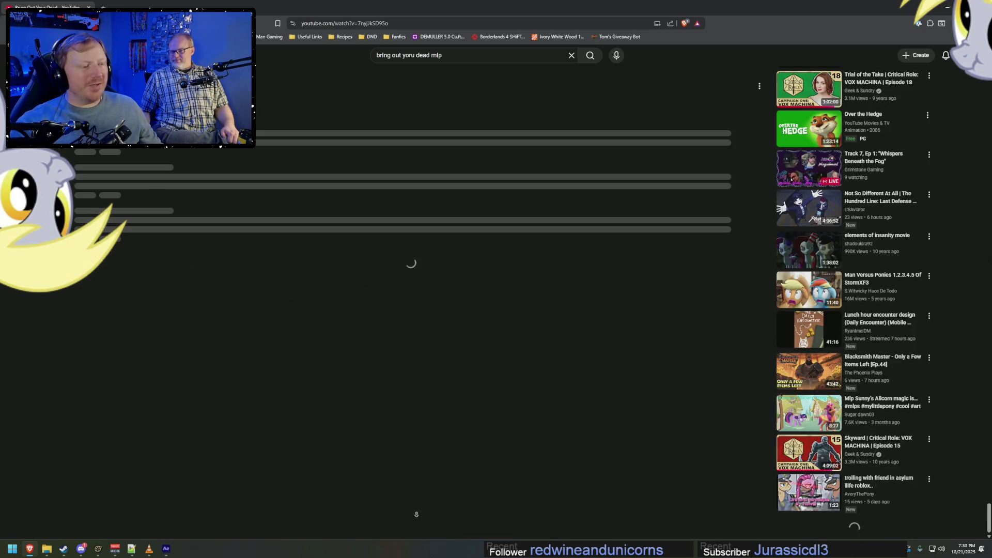
scroll(417, 514, "down", 10)
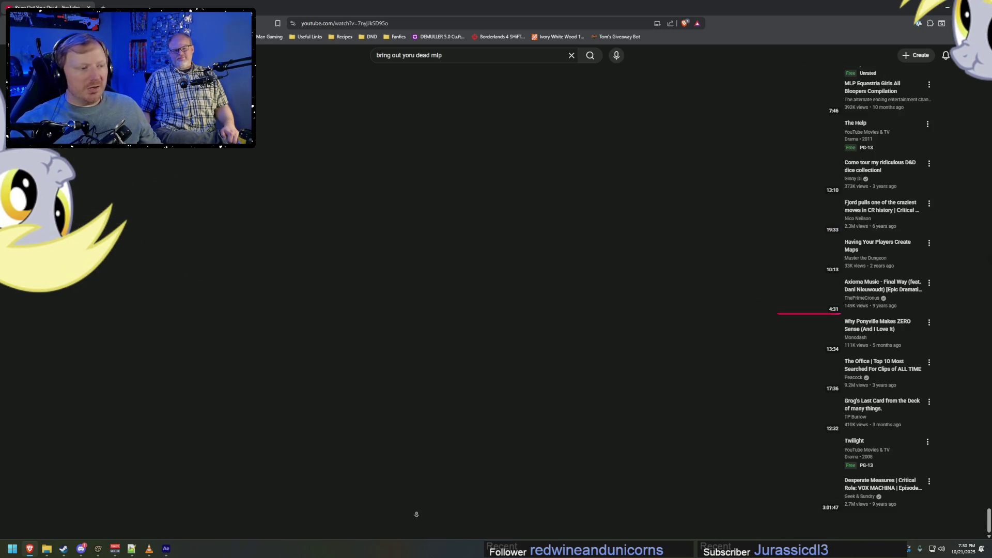
scroll(417, 514, "down", 10)
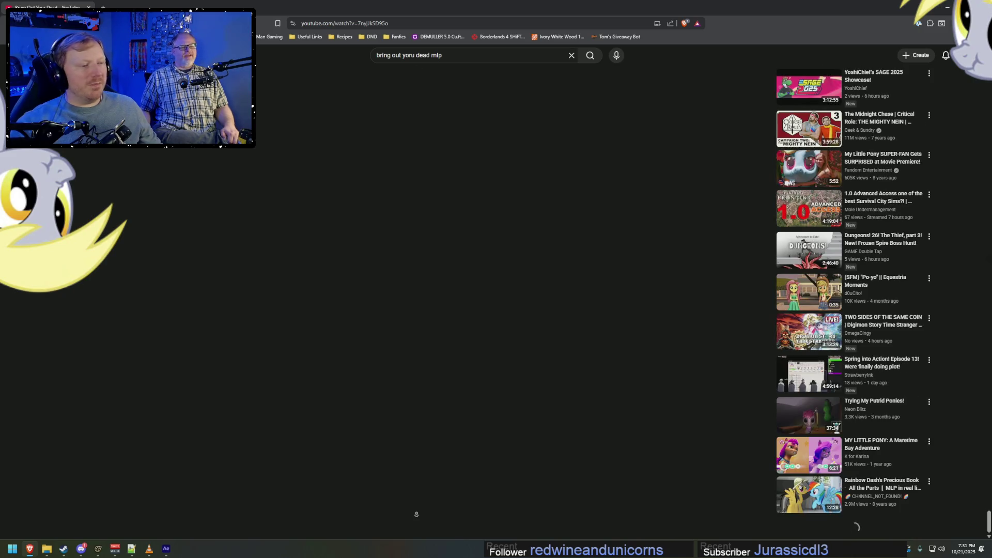
scroll(417, 514, "down", 10)
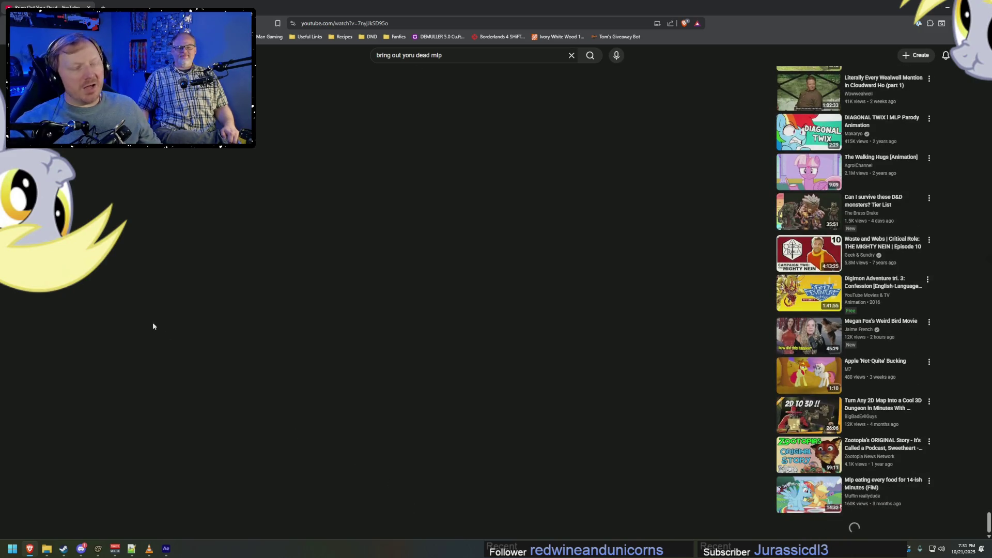
scroll(153, 326, "down", 10)
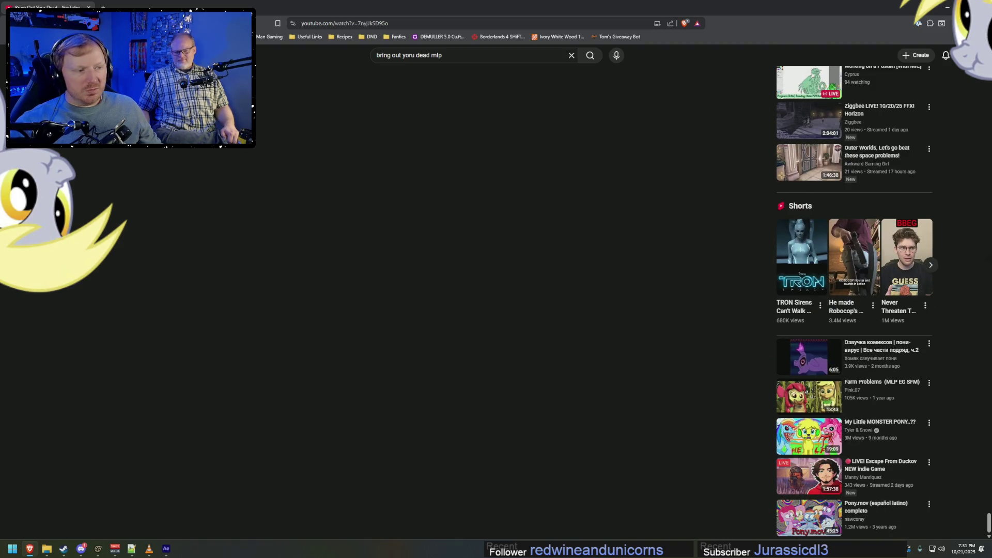
scroll(213, 166, "down", 10)
scroll(217, 186, "down", 10)
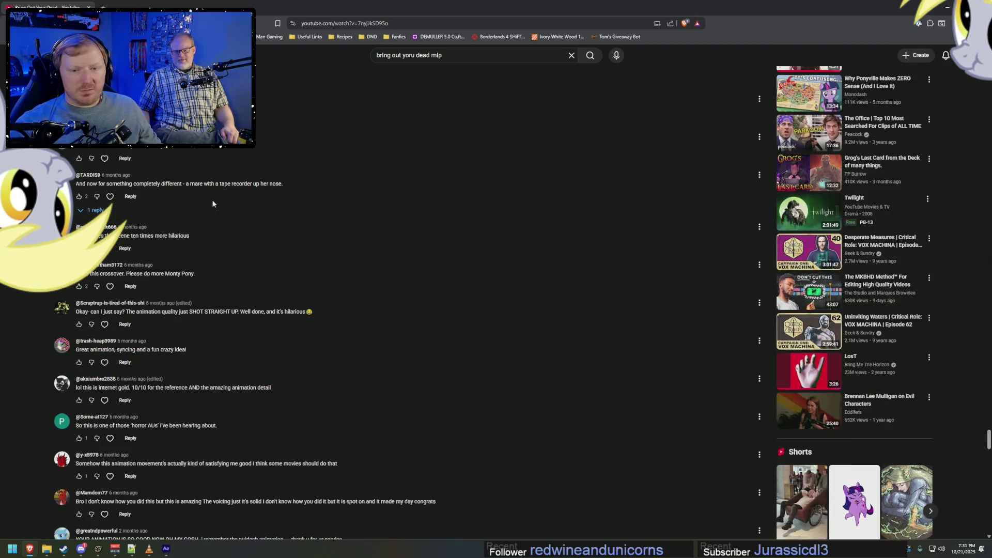
scroll(207, 218, "down", 10)
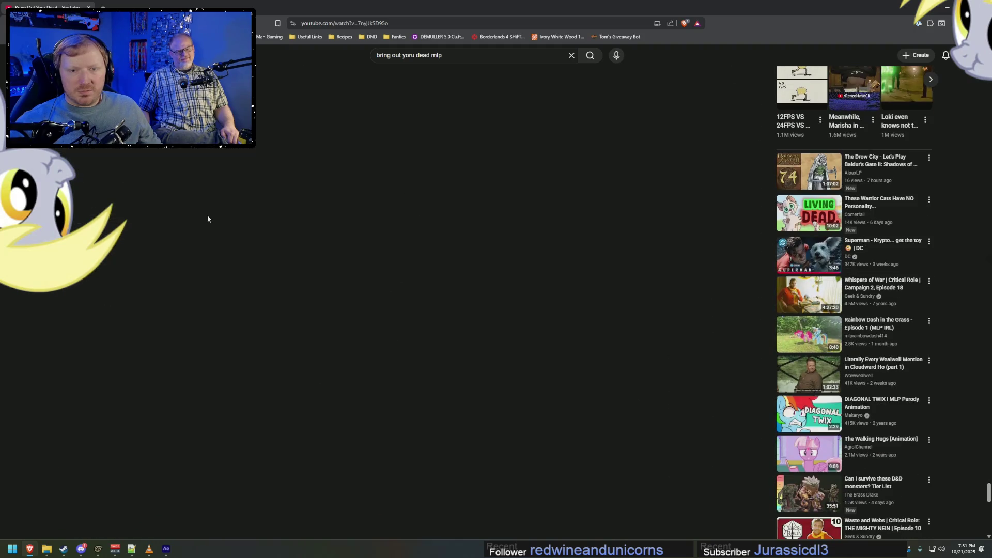
scroll(206, 220, "down", 10)
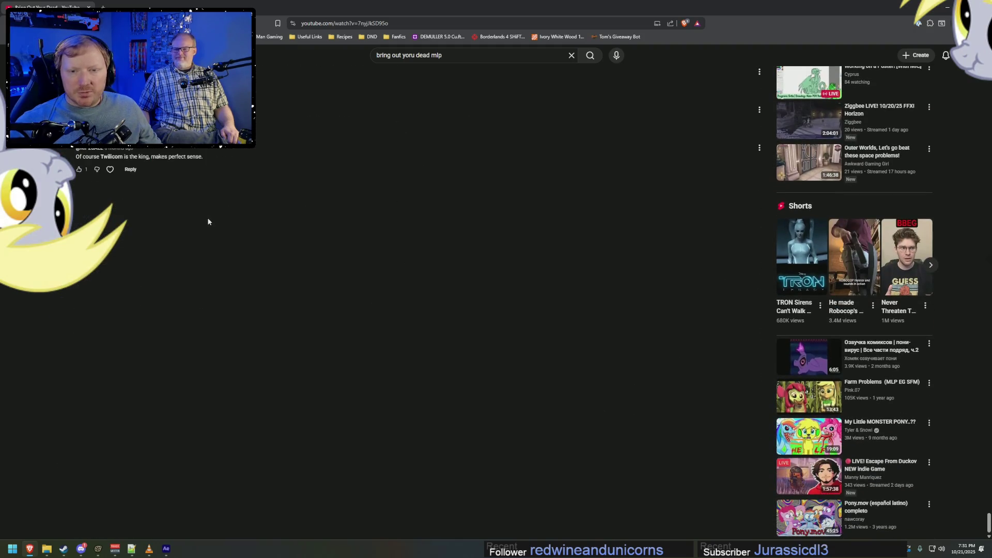
scroll(199, 217, "down", 10)
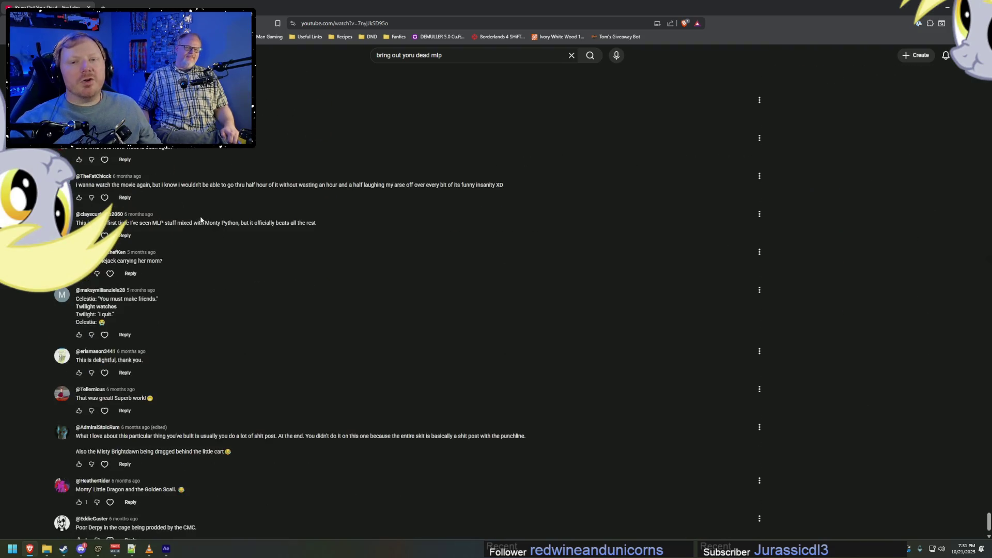
Browse down the video's comments and expand a long comment with Read more.
scroll(194, 217, "down", 10)
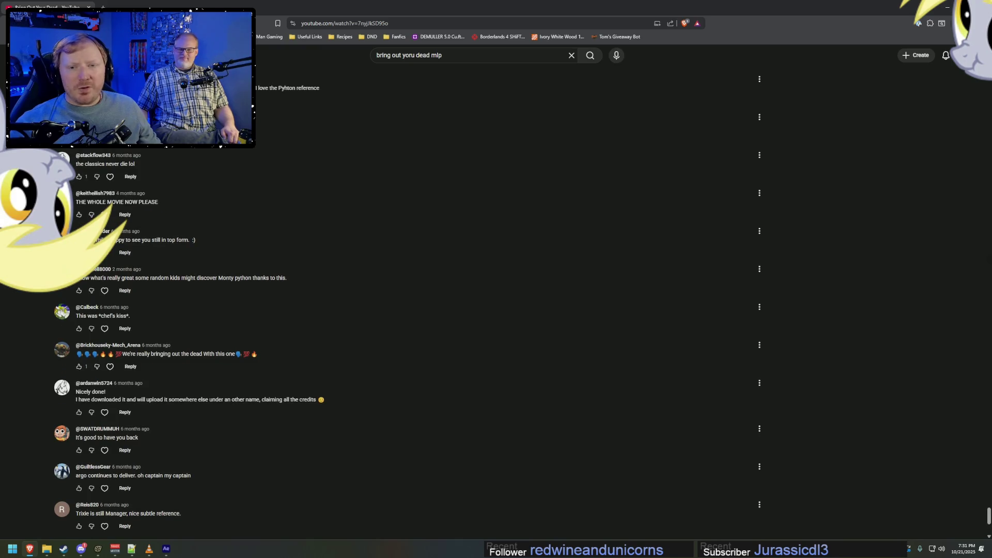
scroll(199, 341, "down", 3)
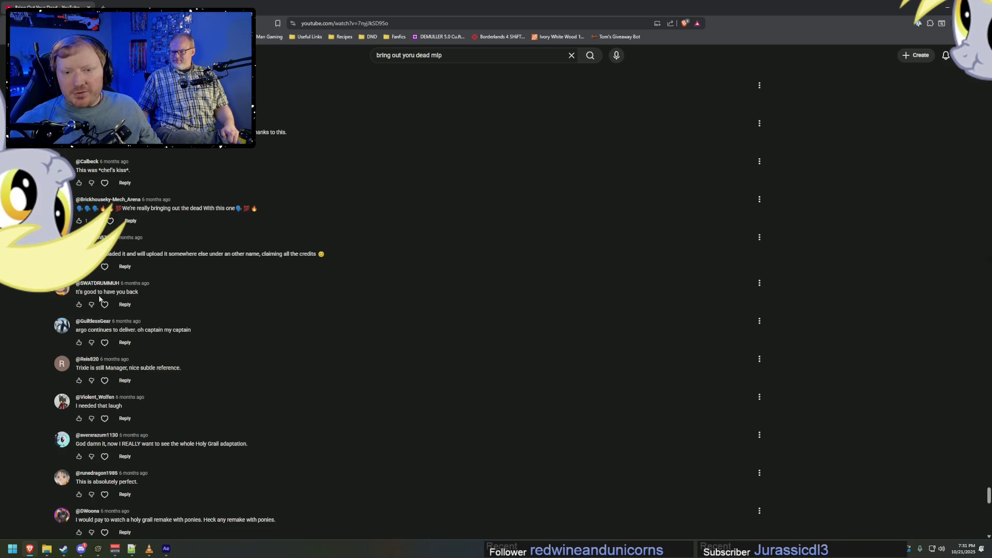
scroll(137, 301, "down", 15)
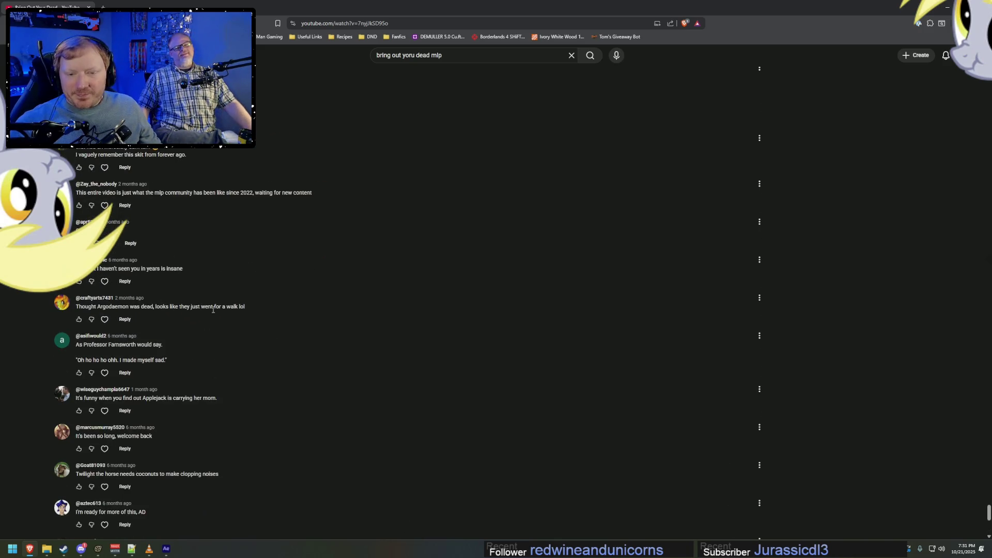
scroll(213, 309, "down", 5)
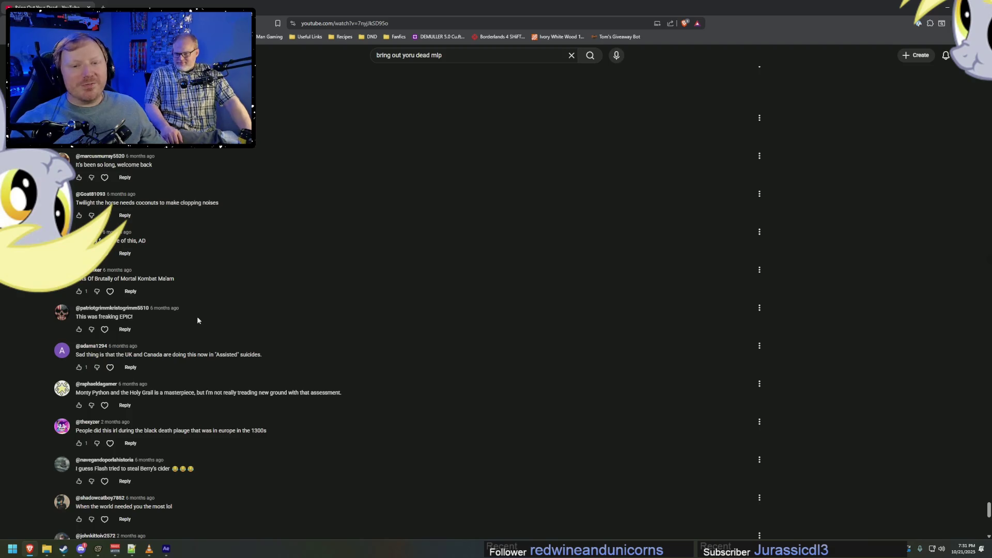
scroll(137, 255, "up", 2)
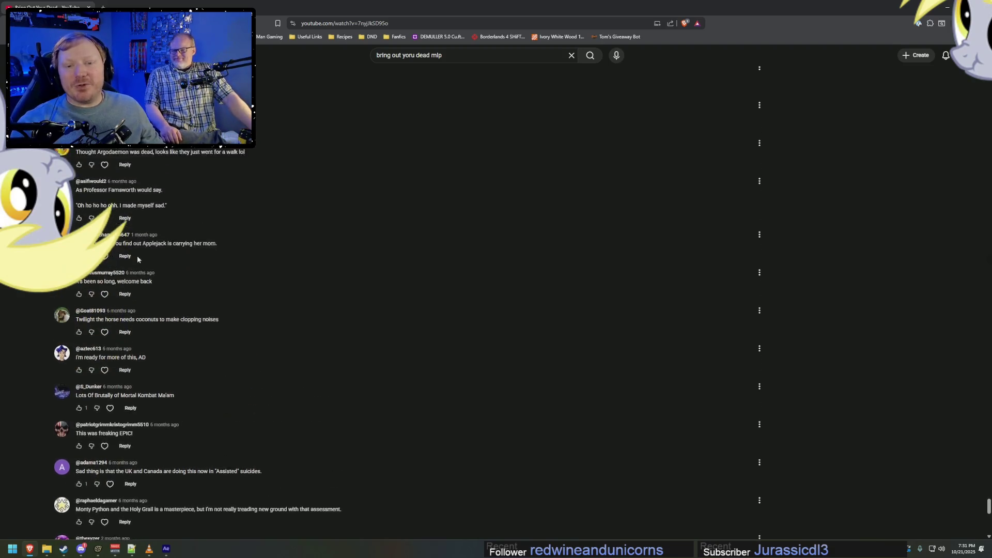
scroll(138, 257, "up", 2)
scroll(143, 371, "down", 12)
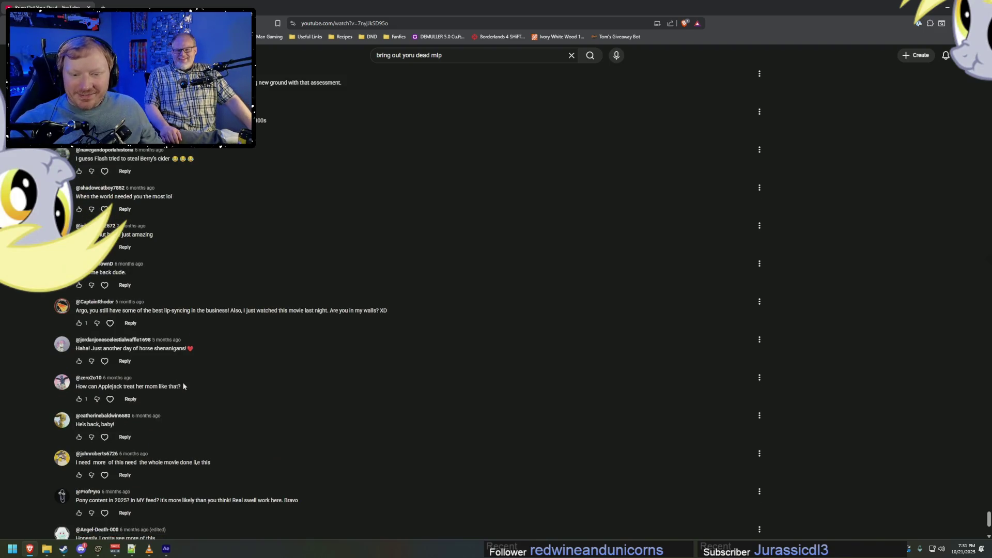
scroll(150, 416, "down", 2)
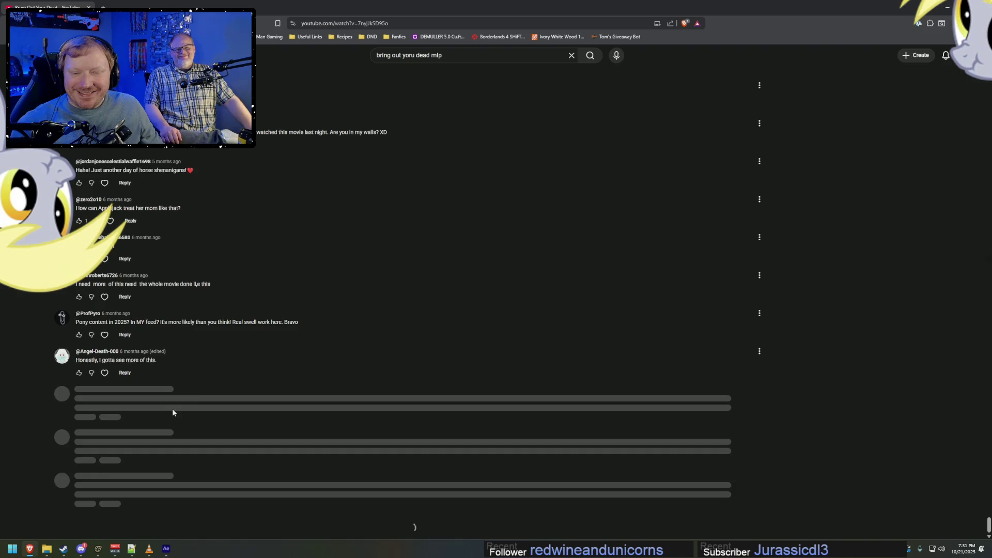
scroll(168, 390, "down", 2)
scroll(169, 386, "down", 4)
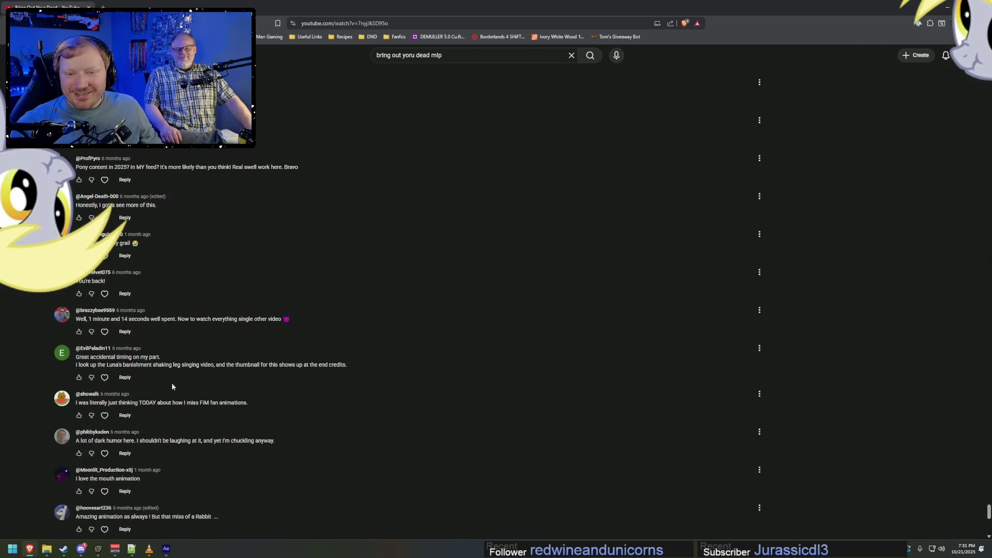
scroll(172, 386, "up", 3)
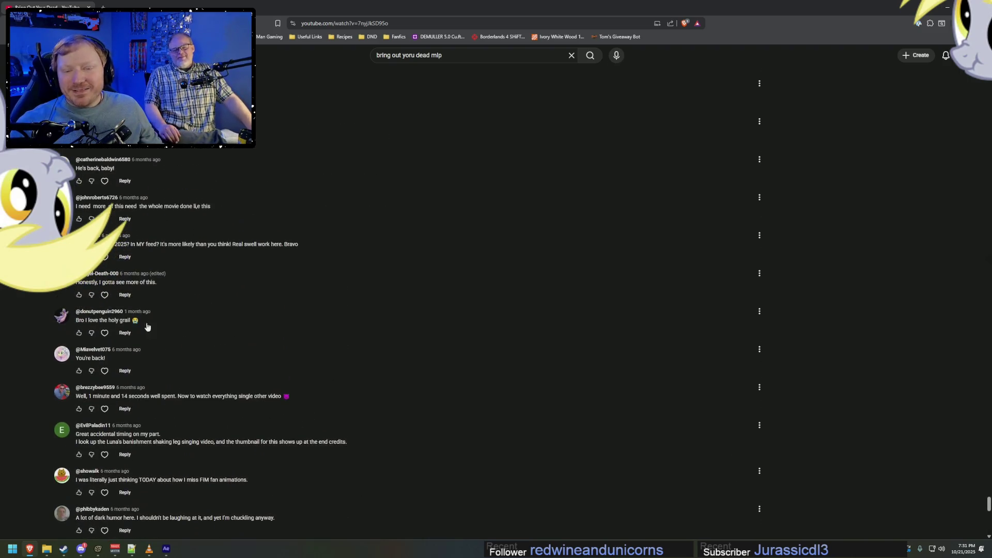
scroll(138, 380, "down", 7)
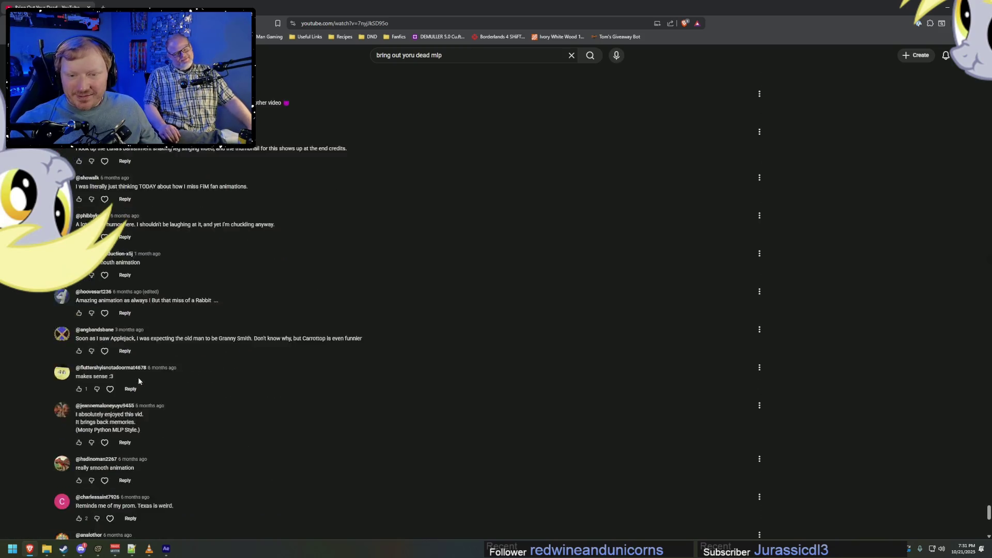
scroll(136, 380, "down", 6)
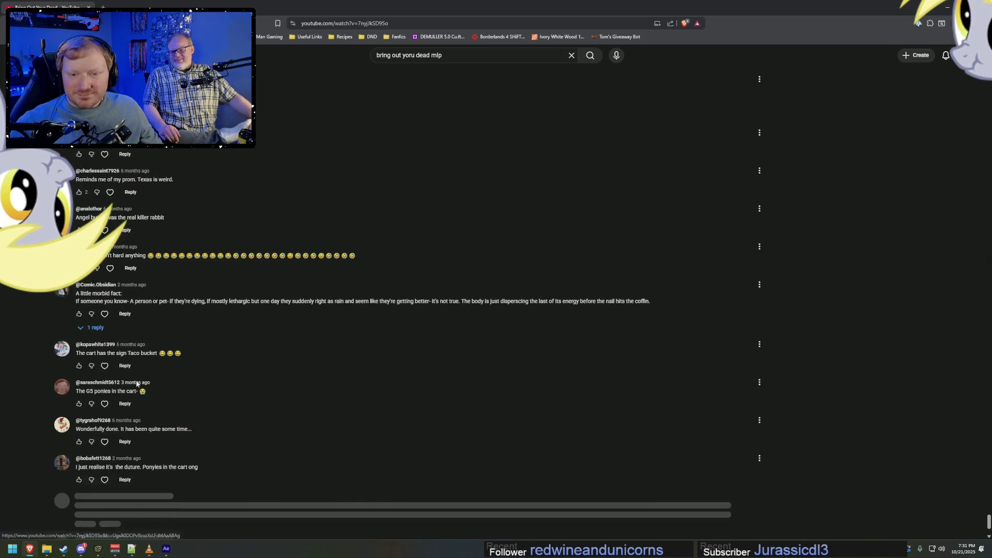
scroll(136, 383, "down", 1)
scroll(136, 383, "down", 3)
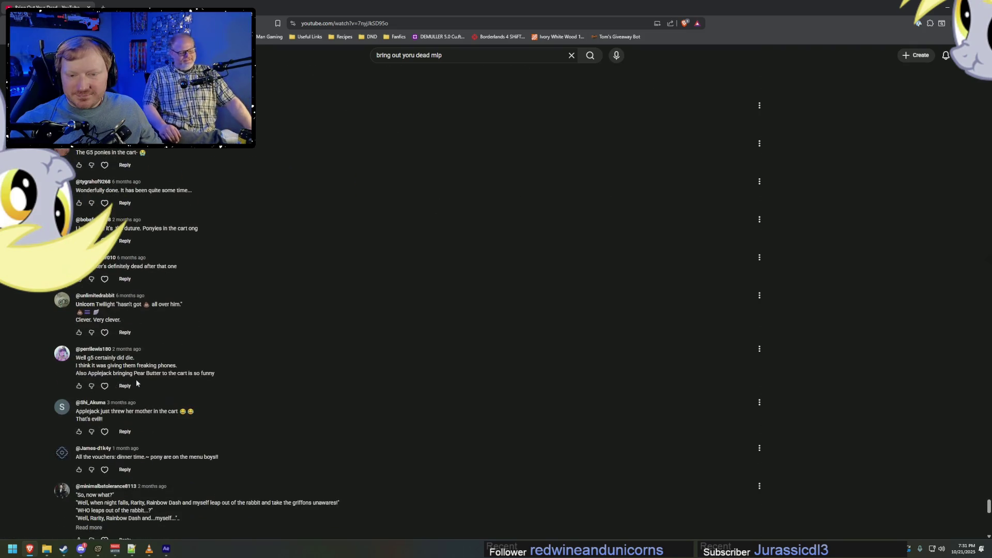
scroll(136, 382, "down", 8)
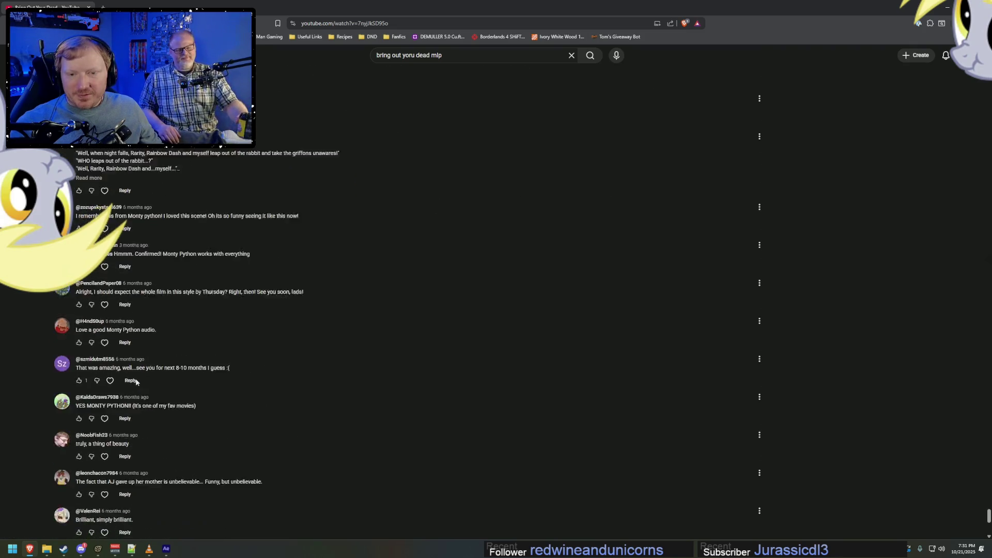
scroll(136, 380, "down", 3)
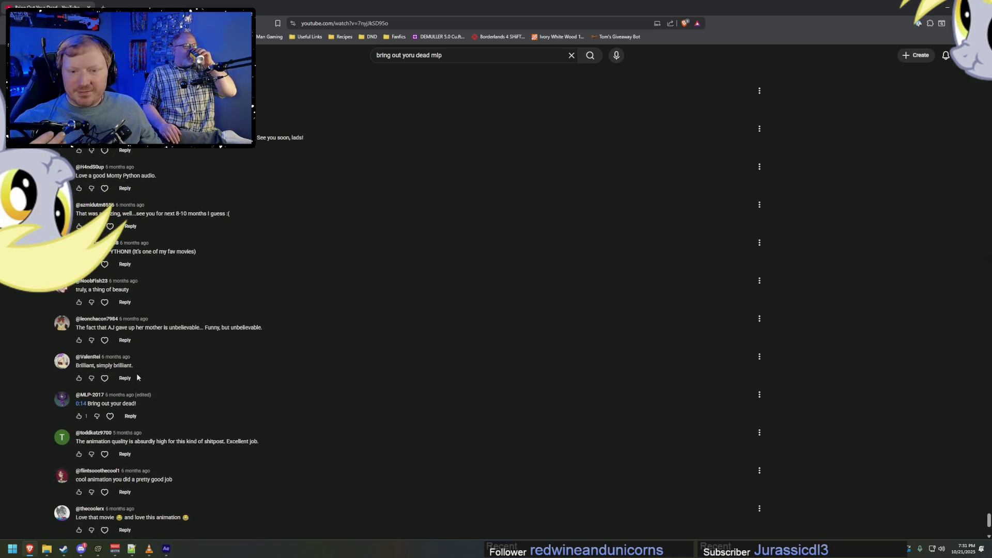
scroll(137, 377, "down", 3)
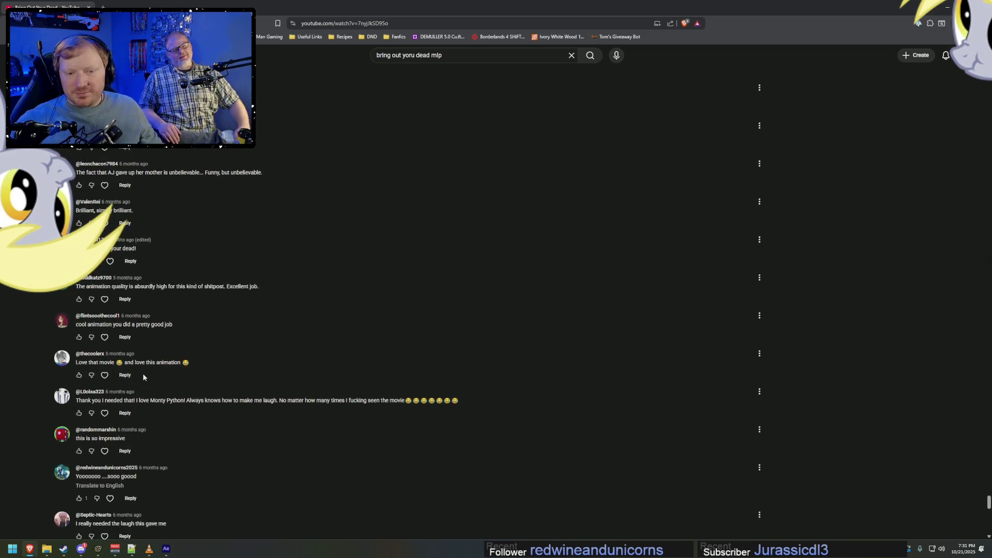
scroll(150, 376, "down", 2)
scroll(160, 370, "down", 5)
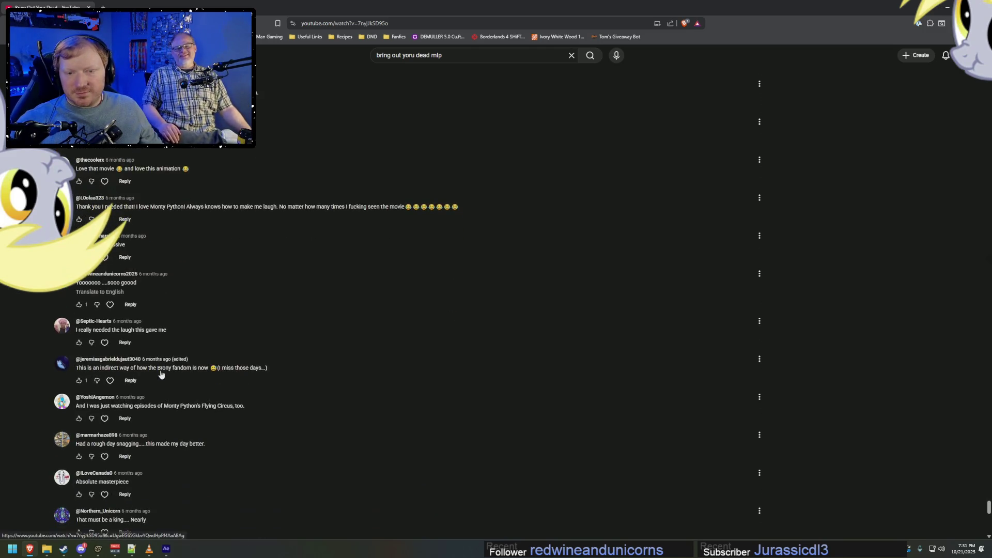
scroll(160, 370, "down", 3)
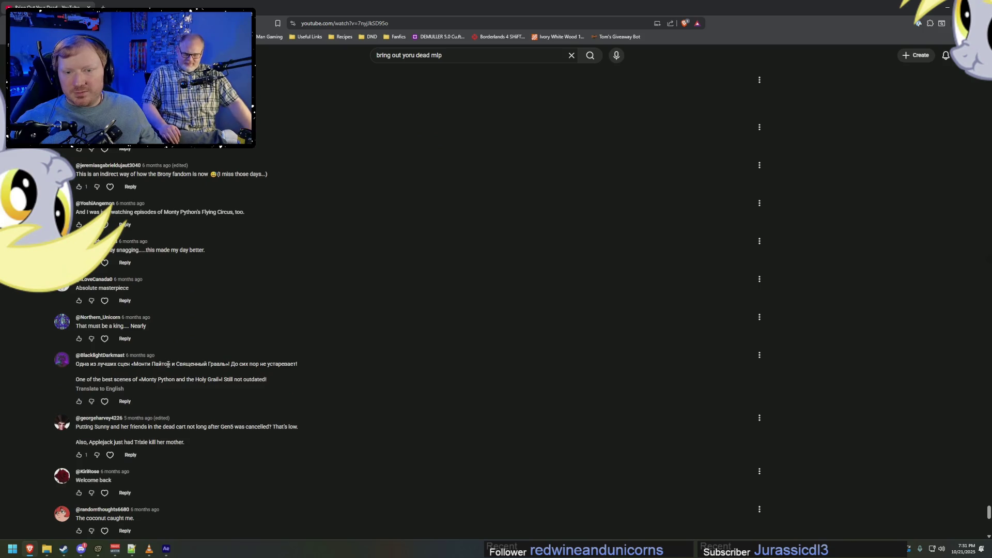
scroll(188, 364, "down", 7)
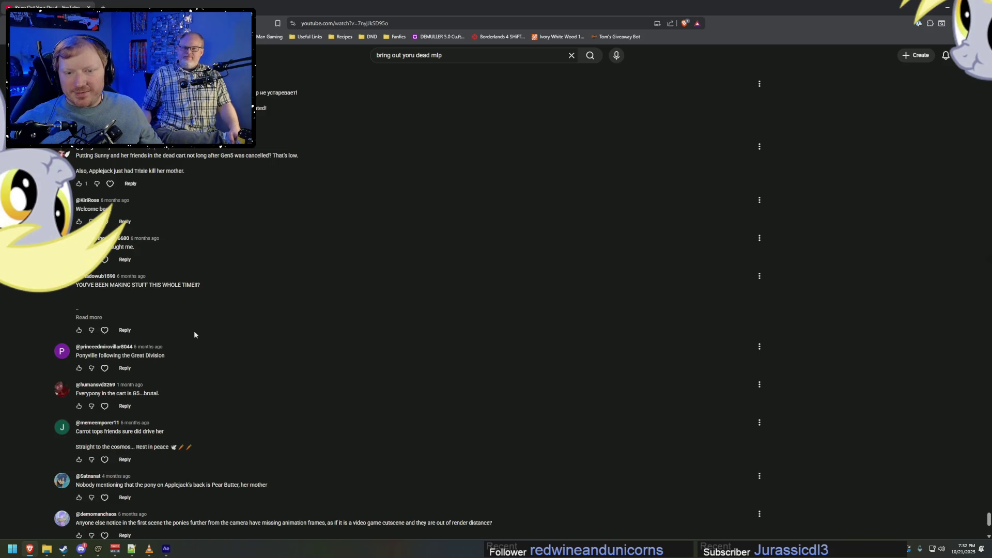
left_click(91, 318)
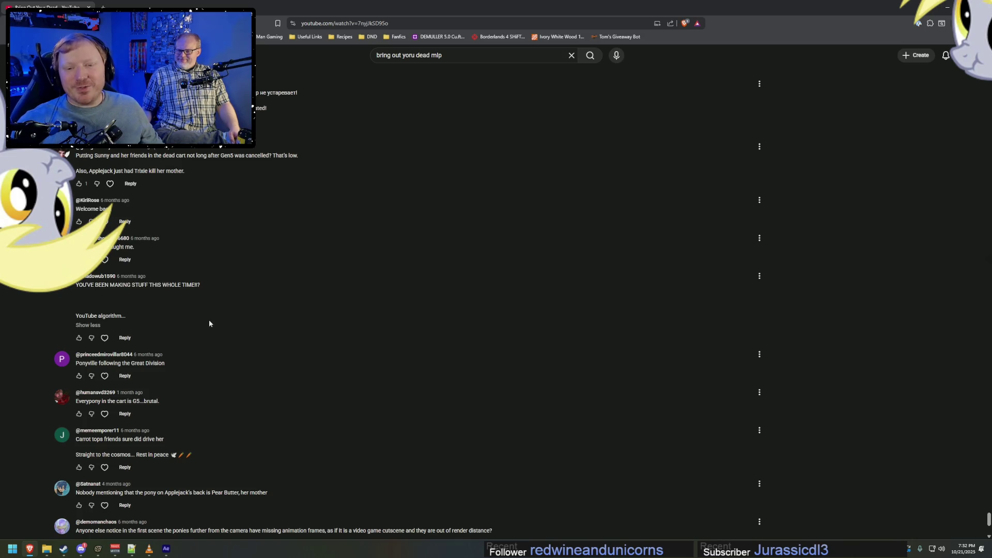
Read the rest of the expanded comment, then minimize the browser to return to Source Filmmaker.
scroll(212, 324, "down", 2)
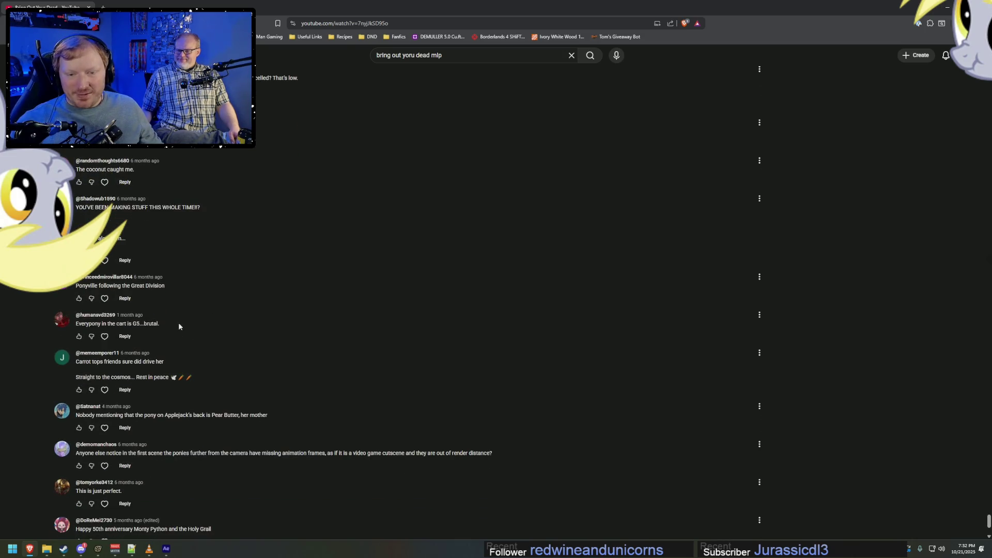
scroll(155, 336, "down", 5)
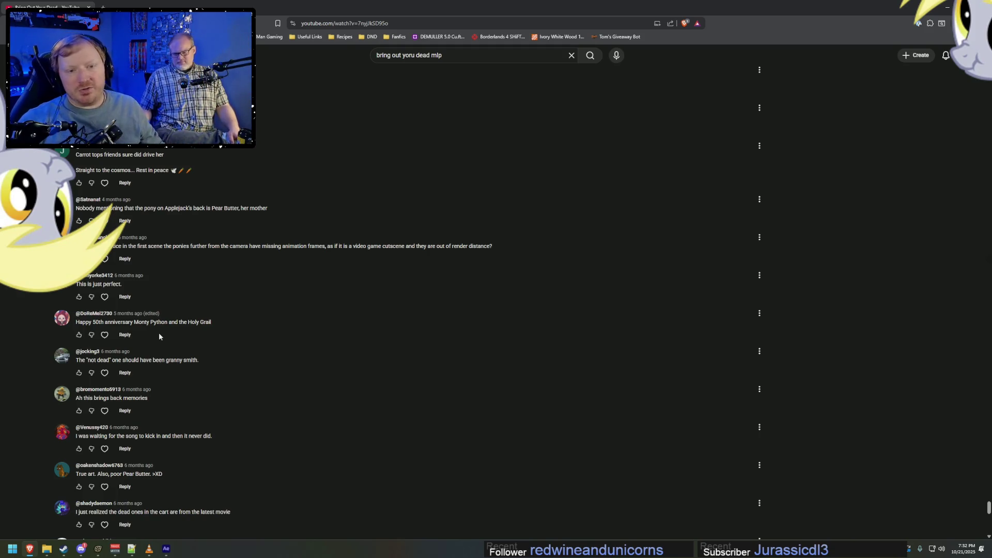
scroll(159, 332, "down", 4)
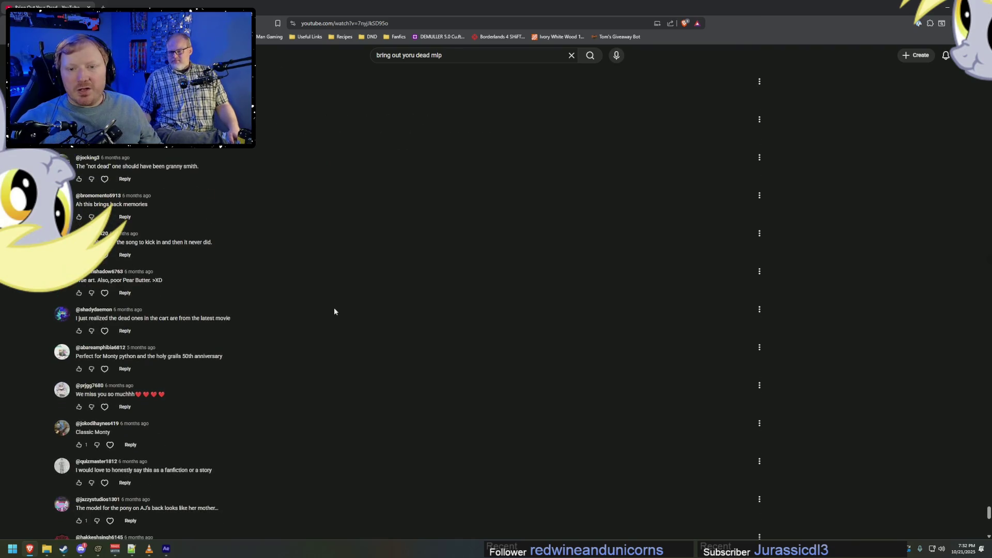
left_click(948, 7)
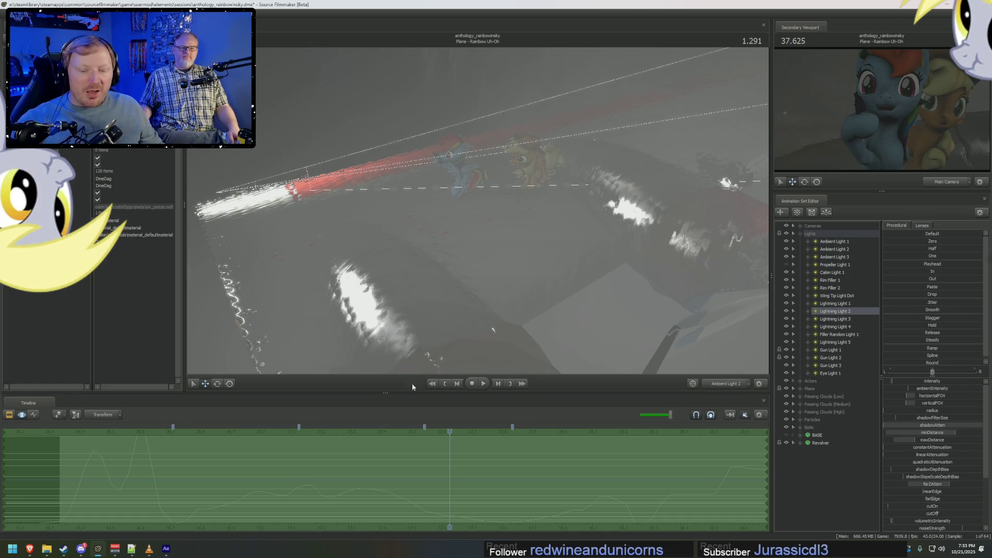
left_click(29, 548)
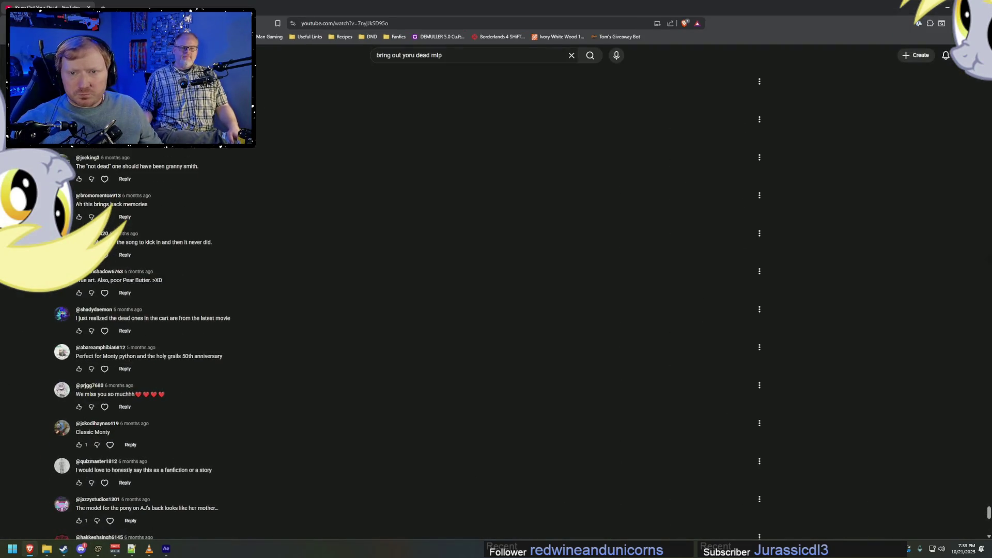
left_click(57, 56)
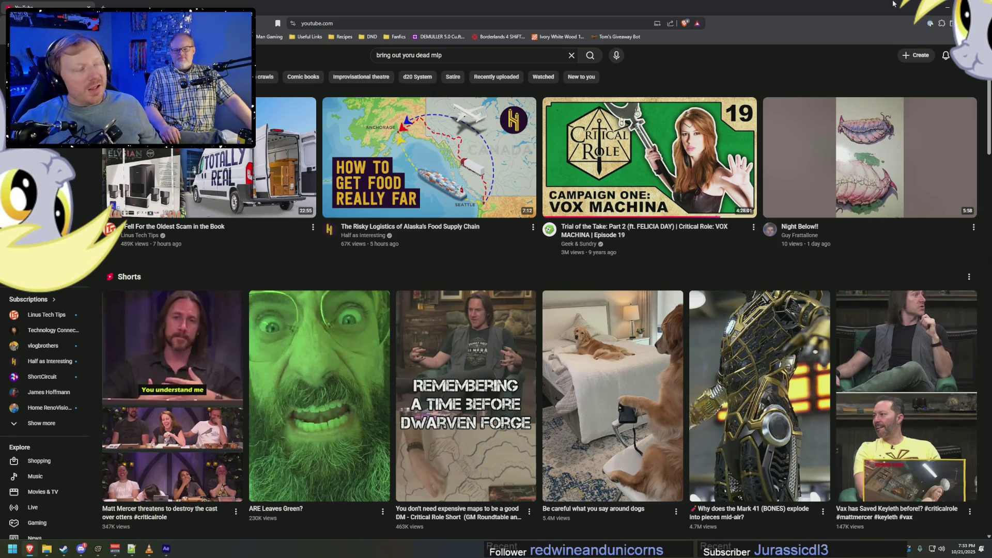
left_click(947, 7)
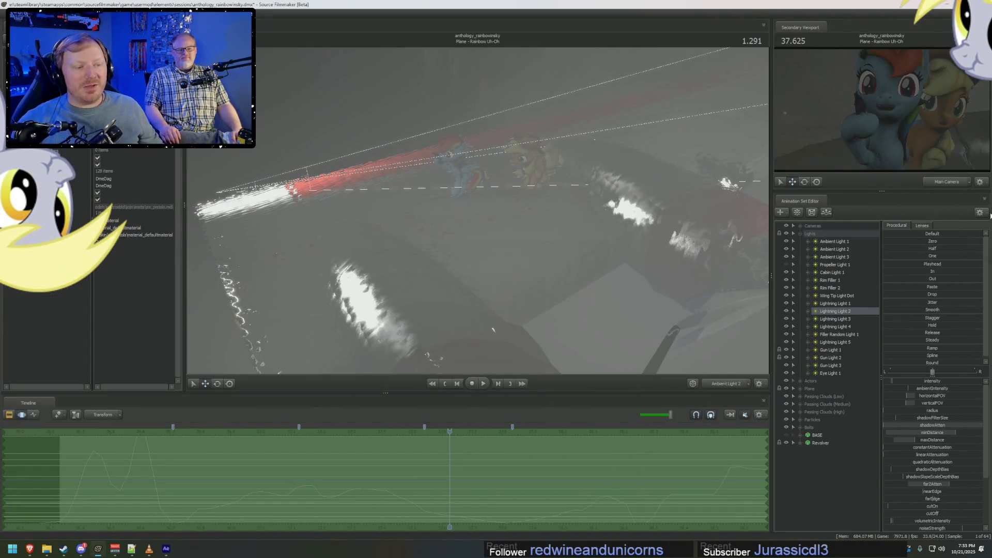
View the shot through Main Camera at 2.257 and look through the lightning lights.
left_click(725, 383)
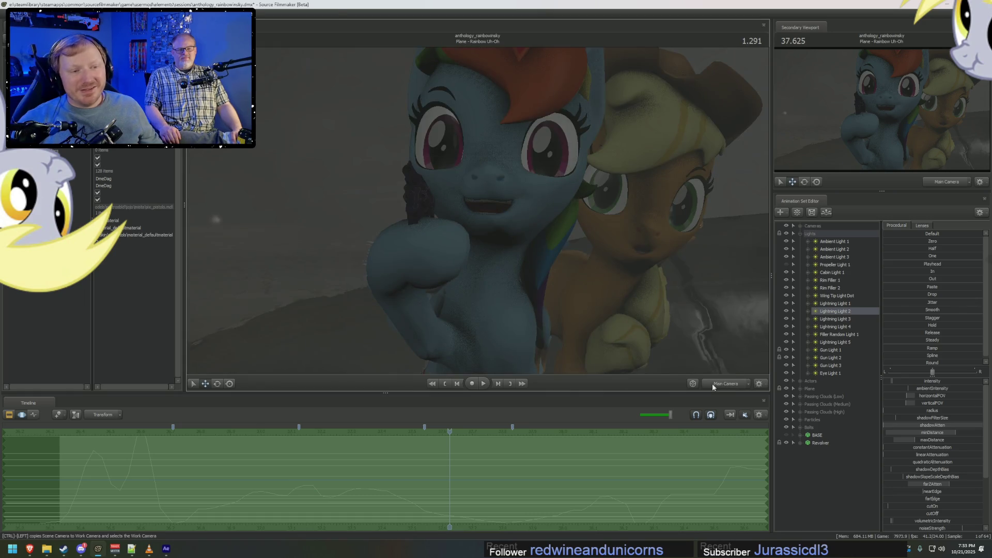
left_click(376, 489)
left_click_drag(394, 491, 741, 482)
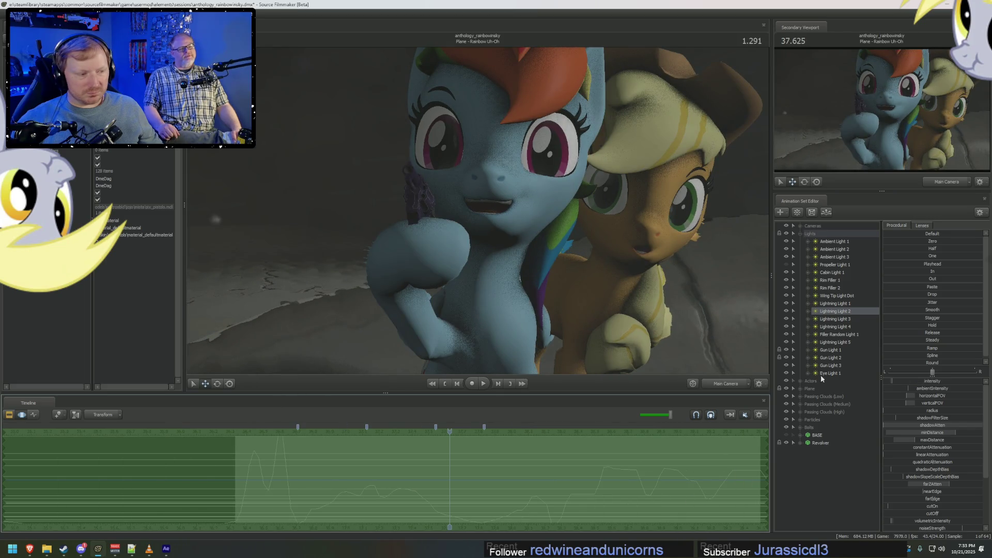
left_click(830, 320)
double_click(835, 311)
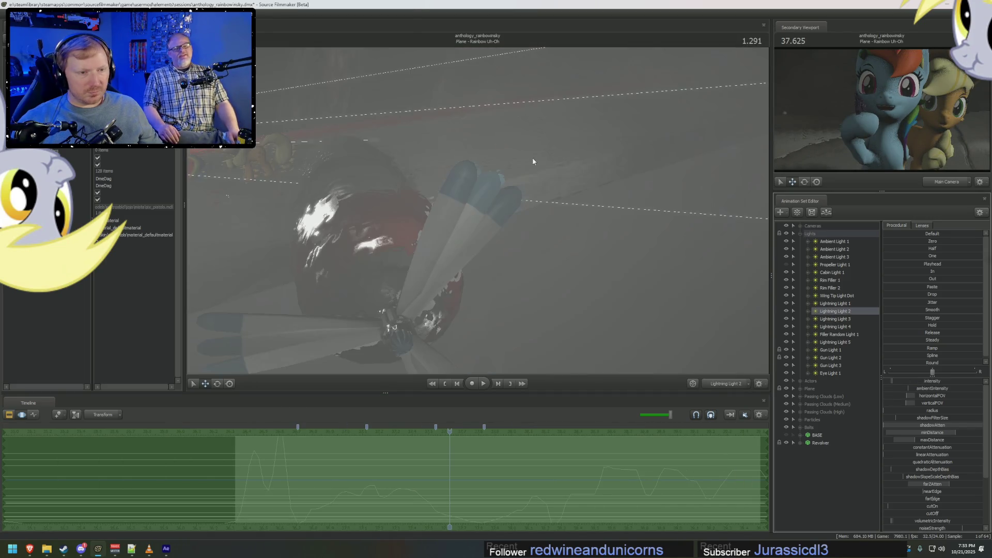
Jump to 0.250, look through Lightning Light 3, then switch that light off.
key("F2")
key("F4")
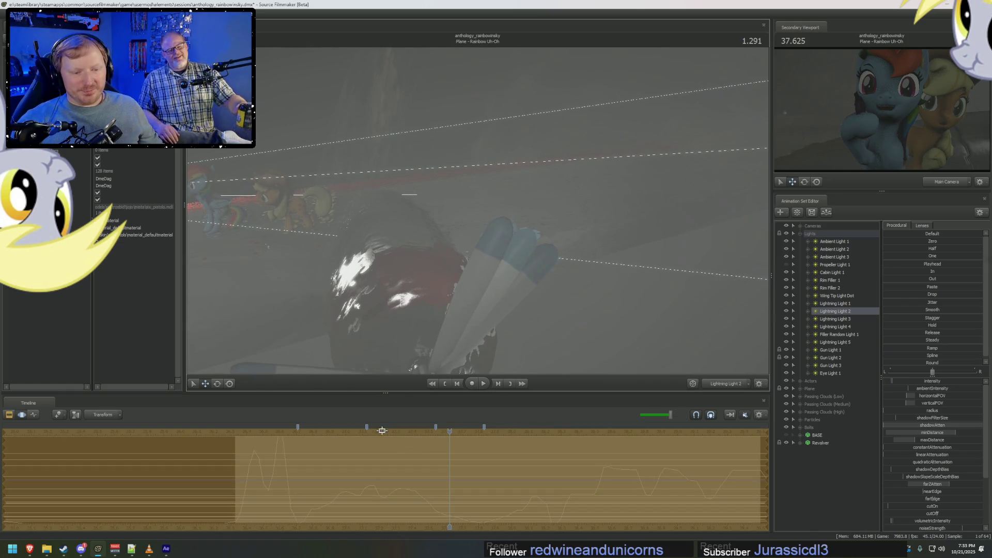
key("F2")
left_click(278, 432)
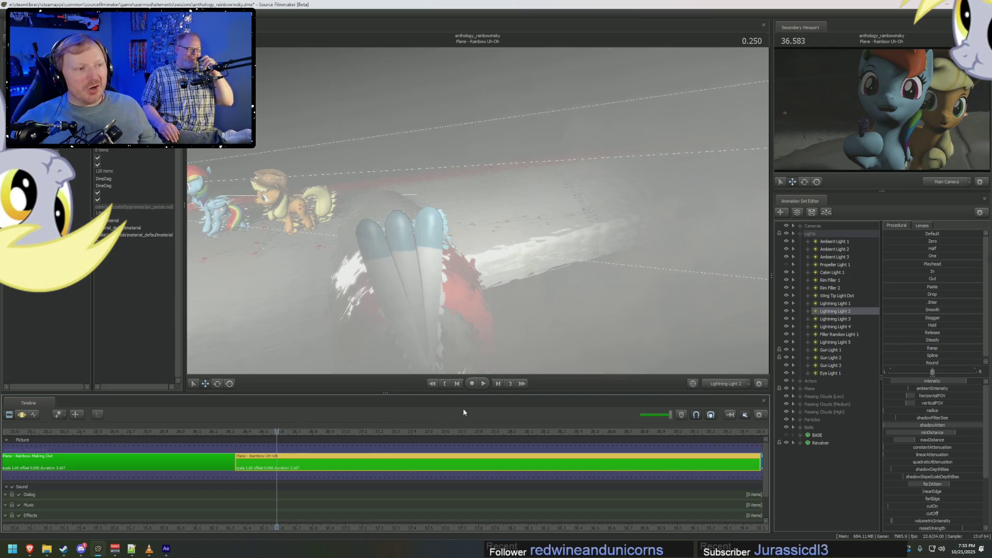
key("F4")
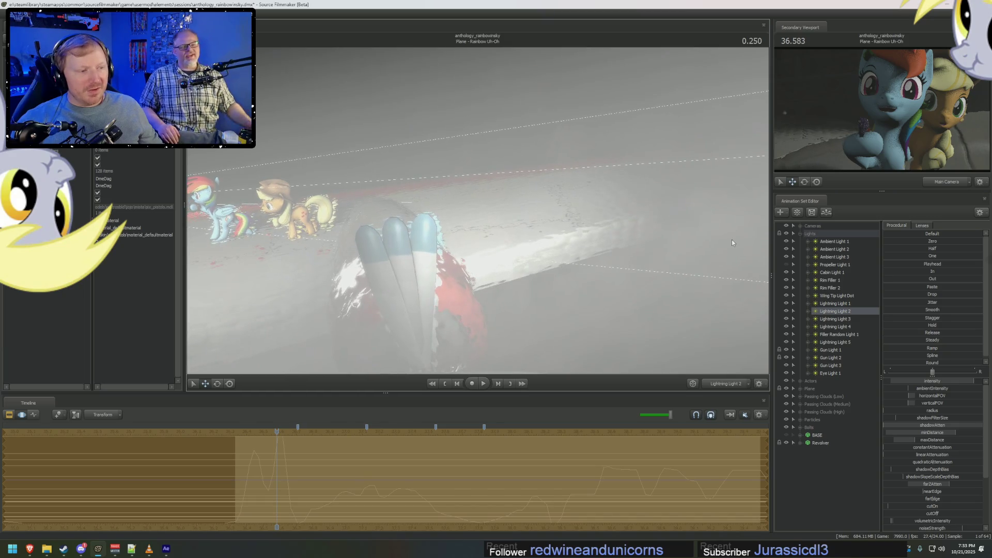
left_click(834, 319)
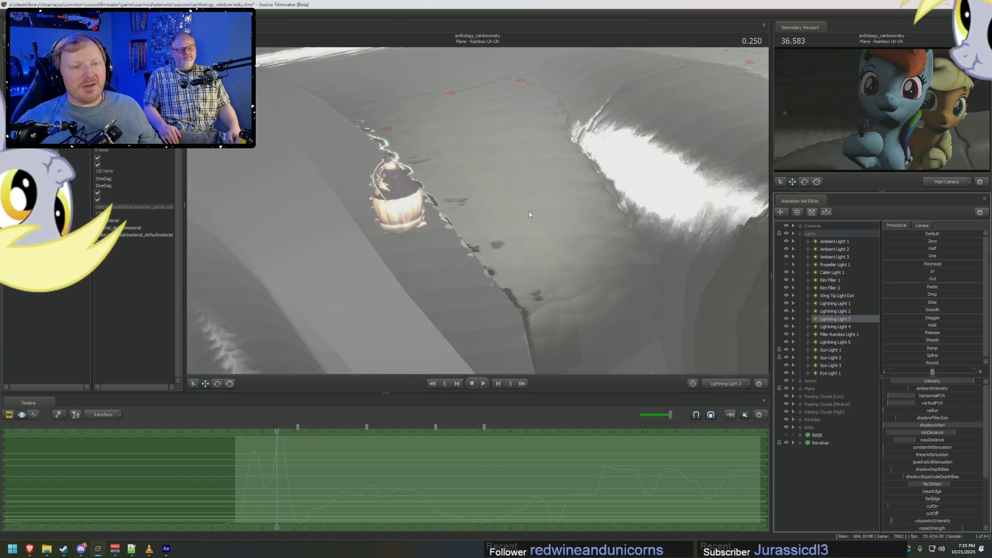
left_click_drag(529, 212, 531, 258)
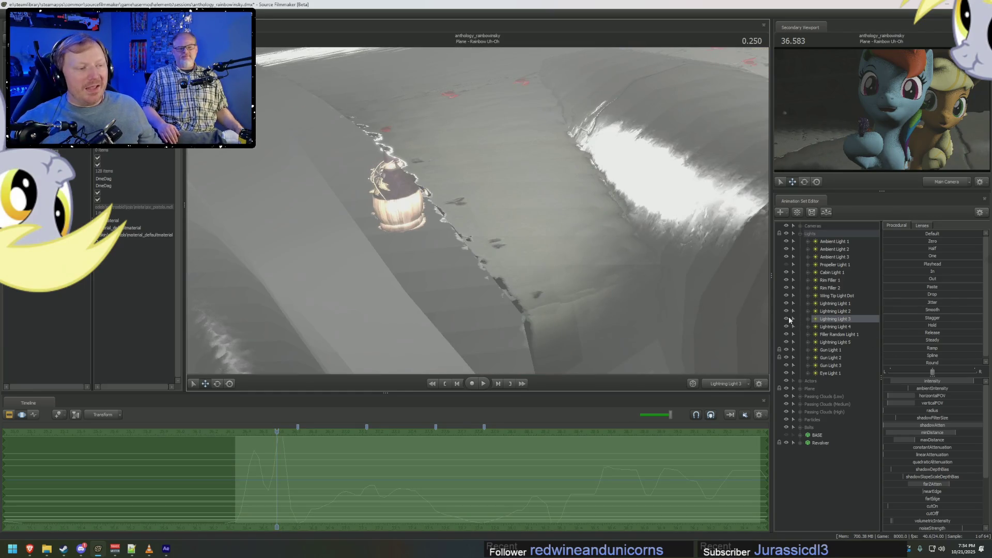
left_click(788, 319)
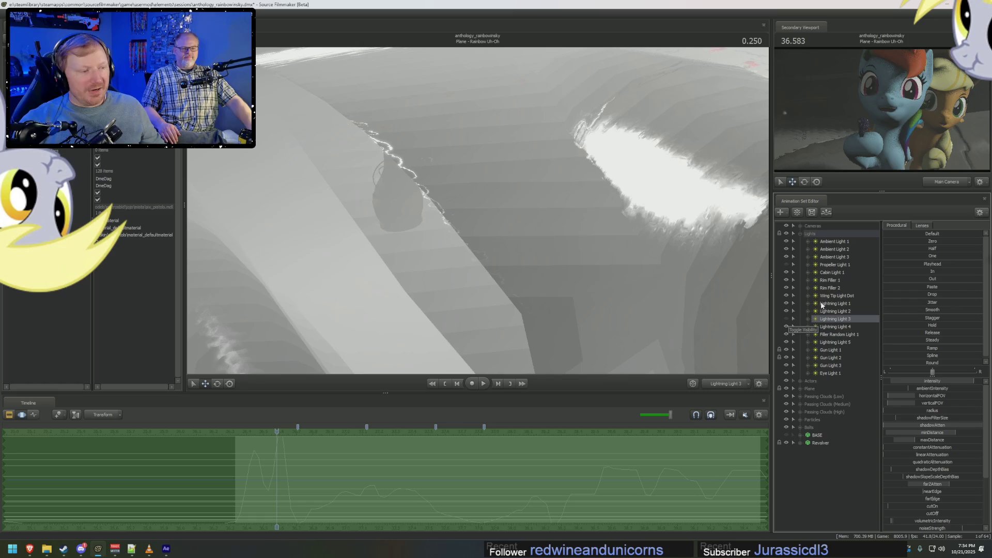
Look through Lightning Light 4, play the shot to watch its flash, then scrub the Uh-Oh clip.
left_click(833, 327)
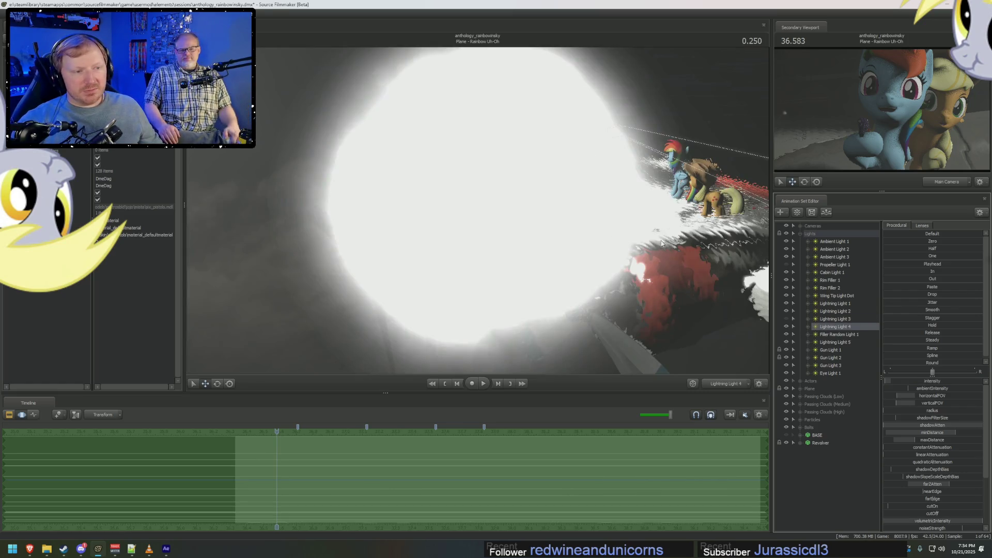
left_click_drag(631, 242, 667, 237)
key("space")
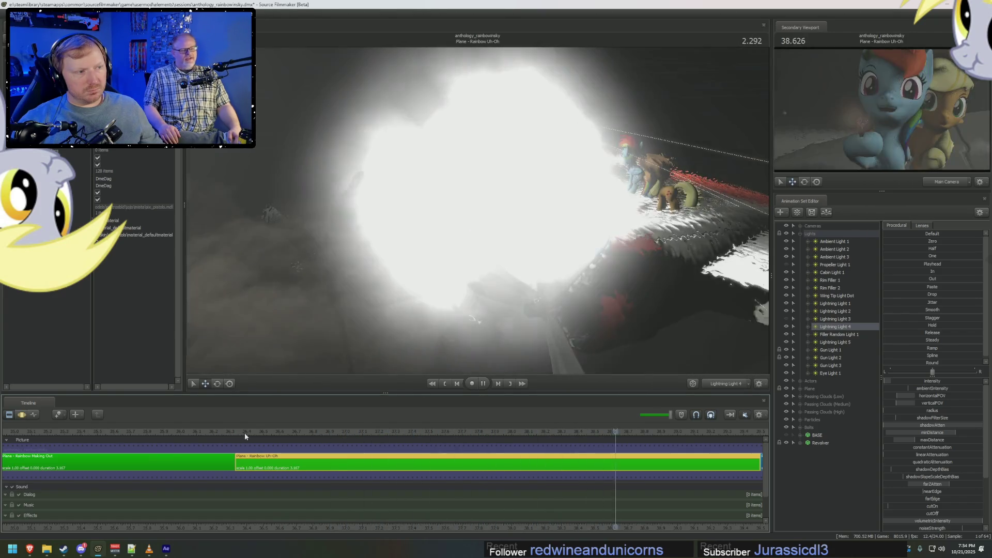
key("space")
key("space")
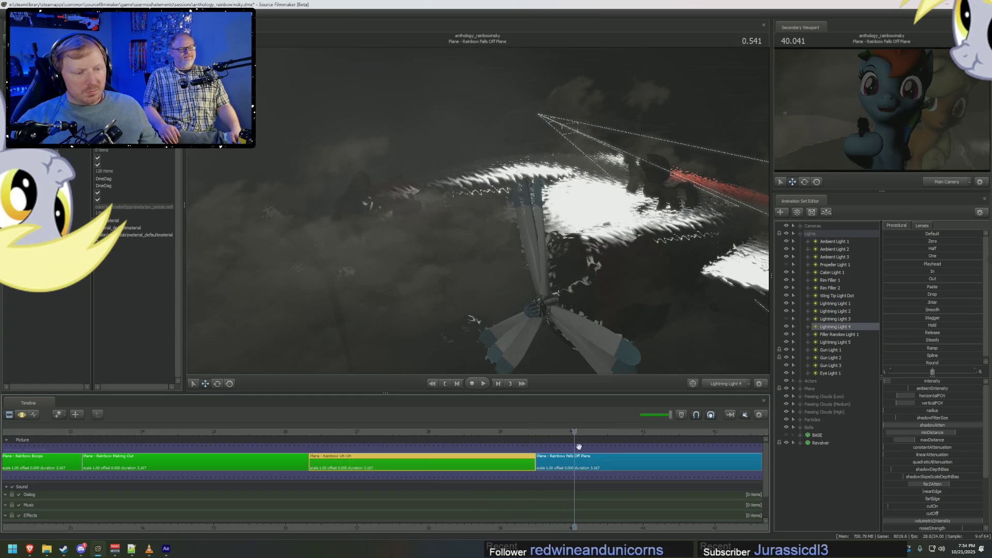
left_click(543, 441)
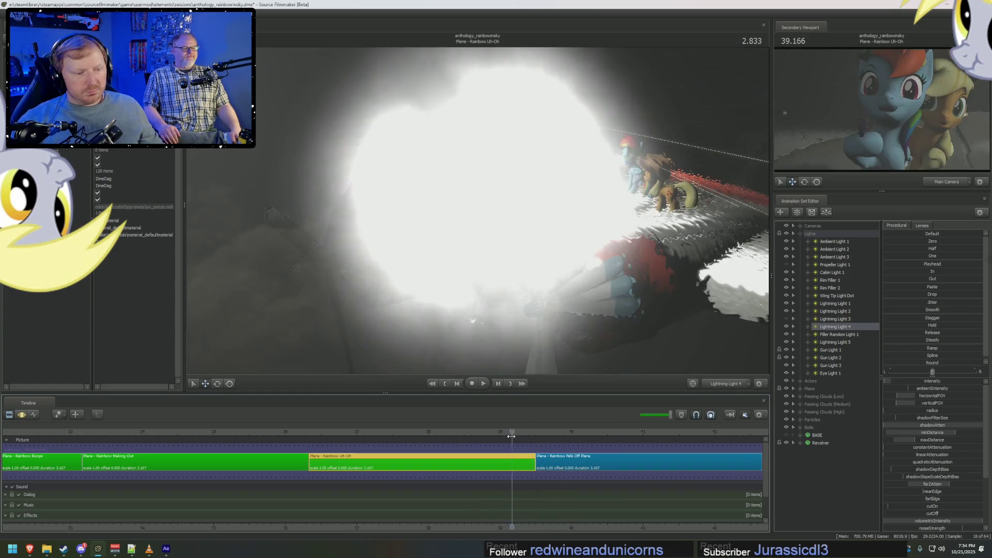
mouse_move(542, 441)
left_mouse_down()
mouse_move(421, 439)
mouse_move(521, 452)
left_mouse_up()
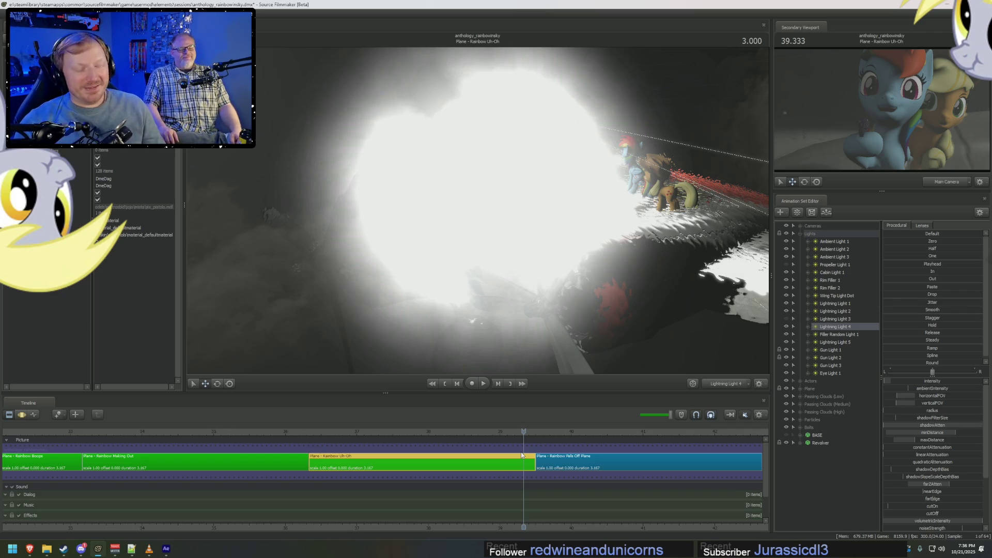
Scrub through the Uh-Oh clip and step frames to the 0.000 start of Rainbow Falls Off Plane.
left_click_drag(499, 430, 332, 433)
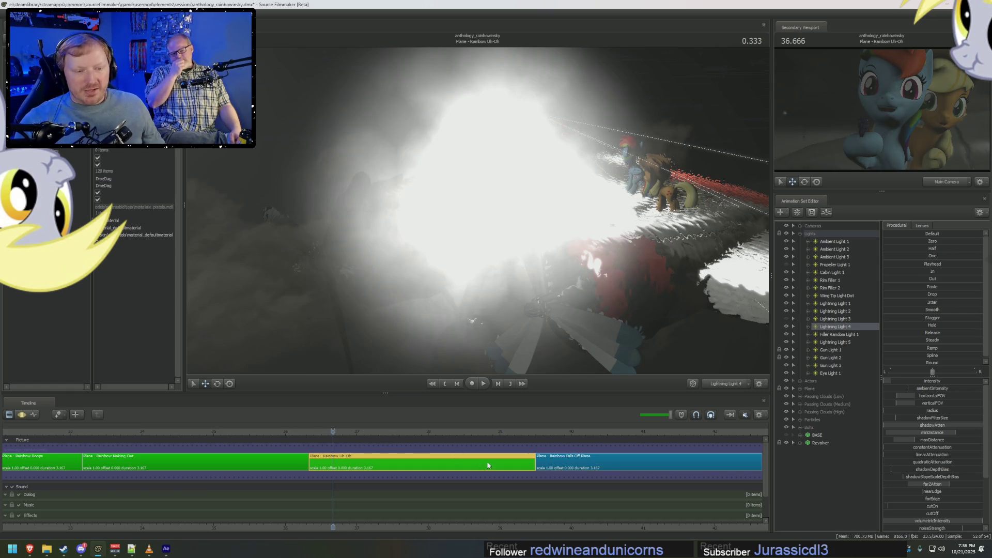
middle_click_drag(550, 531, 399, 477)
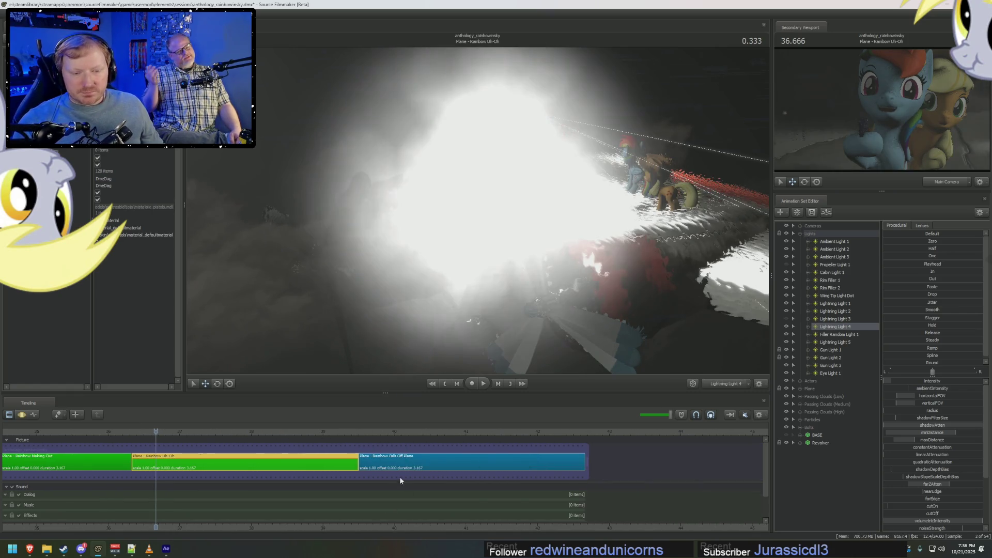
left_click(359, 433)
scroll(351, 436, "up", 3)
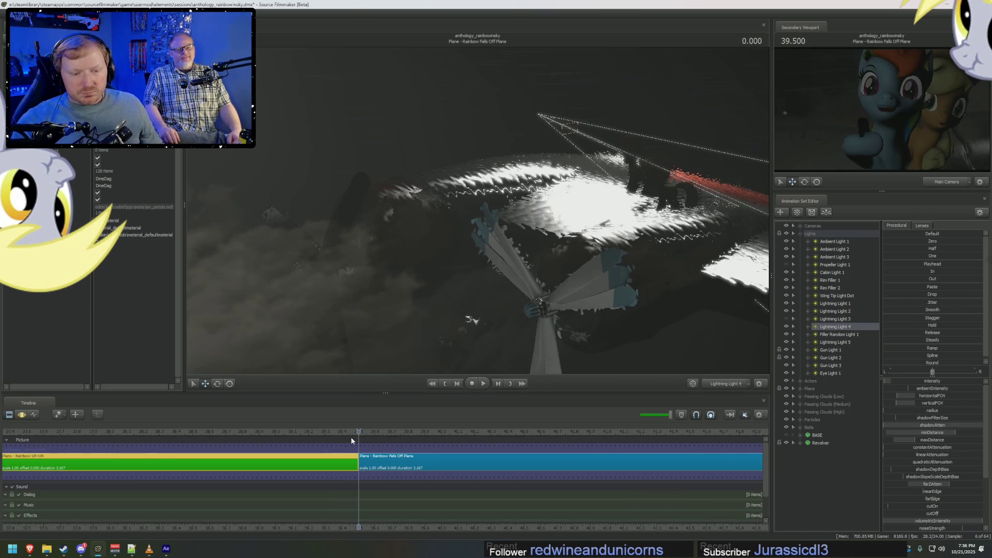
left_click(351, 437)
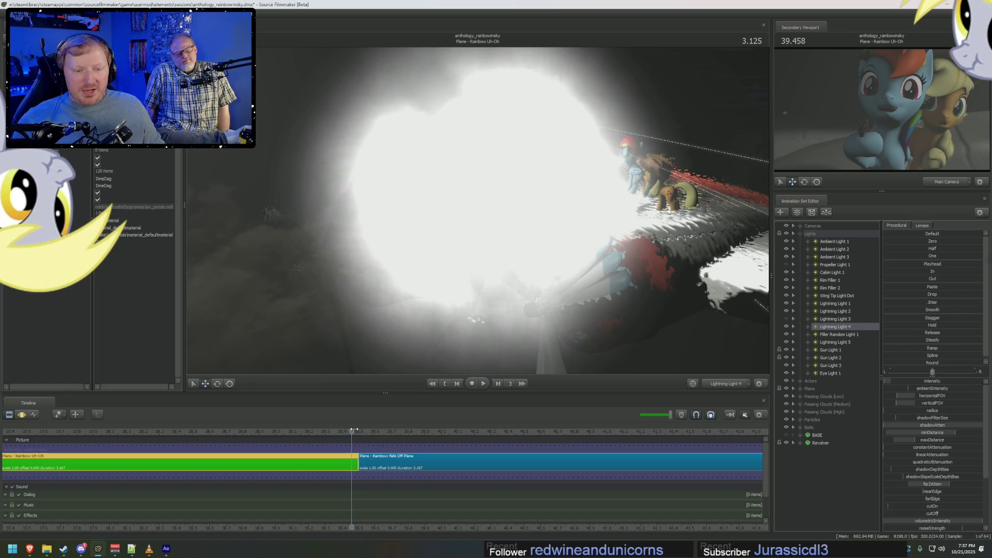
left_click_drag(354, 430, 358, 432)
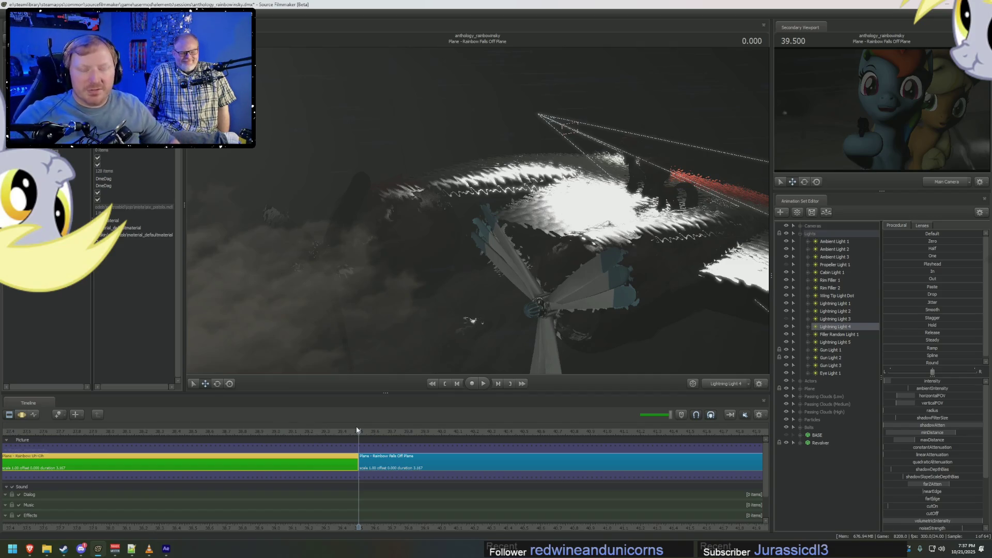
Select the Rainbow Falls Off Plane clip, zoom the timeline, and scrub to 0.583.
left_click(370, 468)
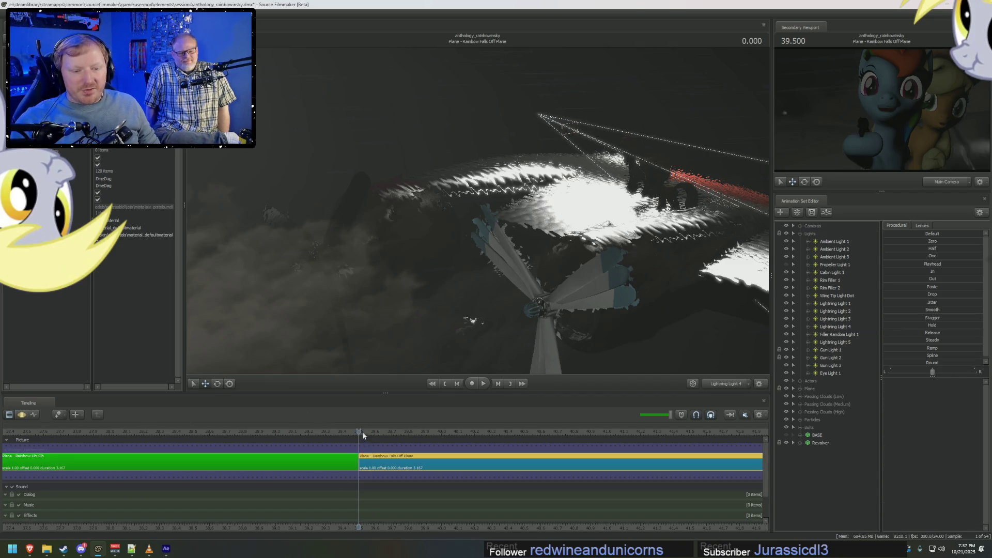
scroll(367, 434, "up", 3)
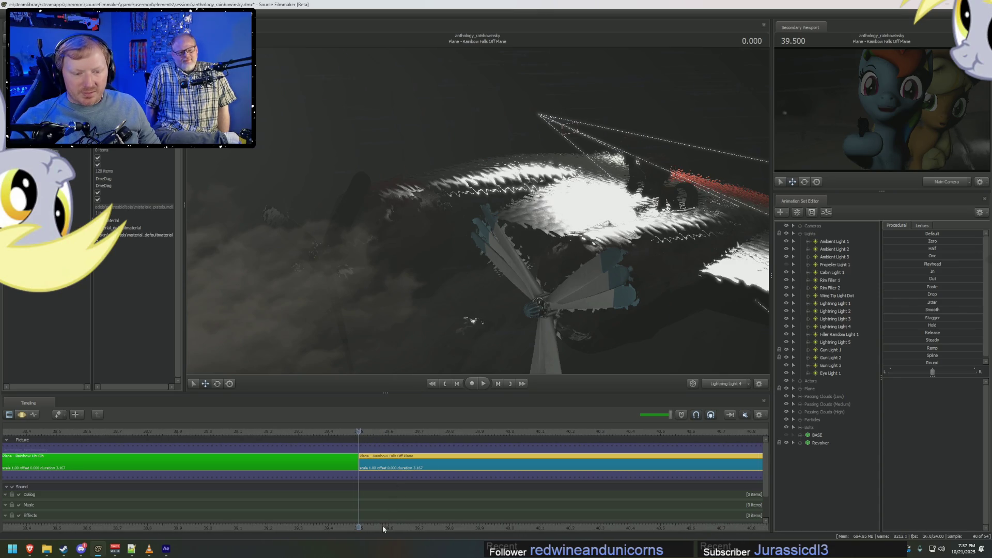
scroll(293, 495, "down", 4)
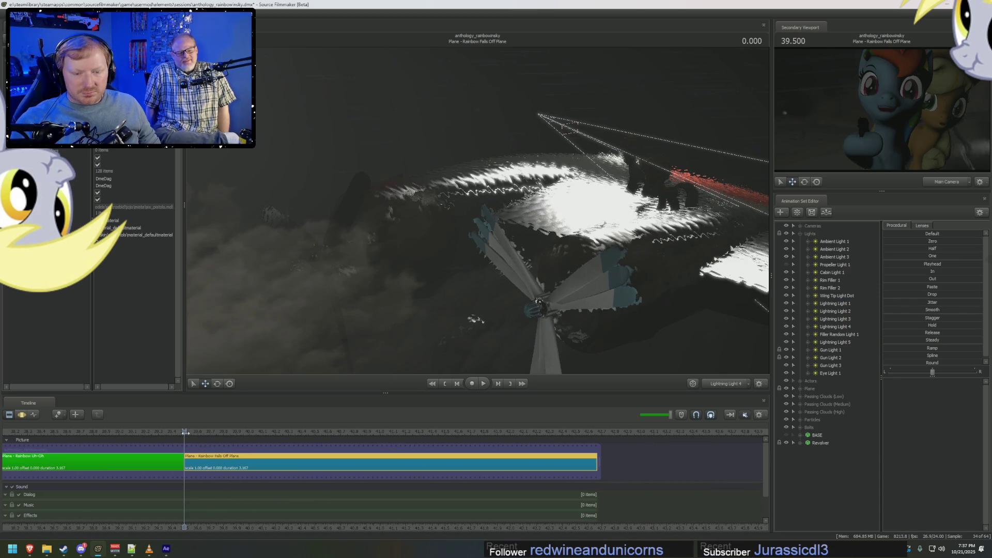
mouse_move(186, 433)
left_mouse_down()
mouse_move(139, 433)
mouse_move(258, 445)
left_mouse_up()
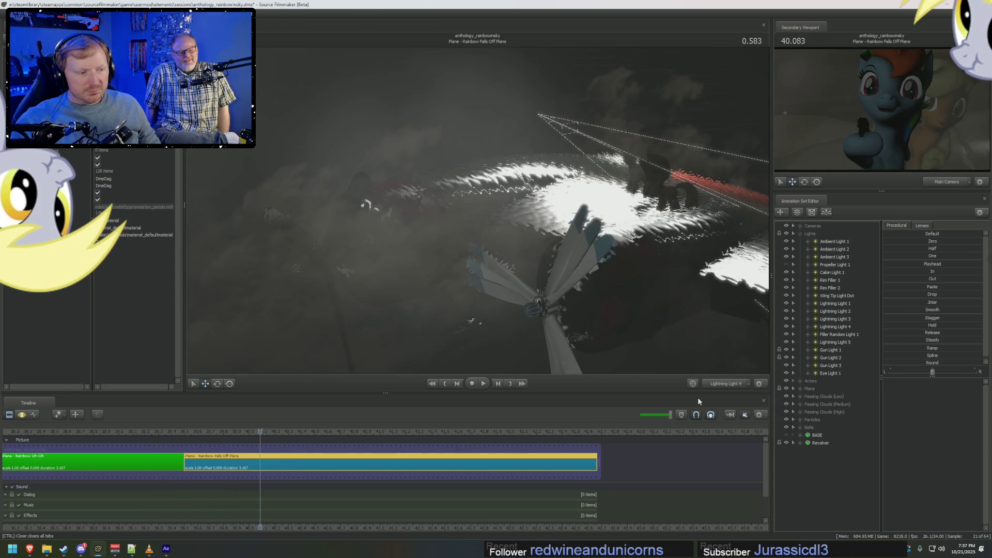
Switch the viewport from Lightning Light 4 to the Main Camera.
left_click(748, 383)
left_click(800, 233)
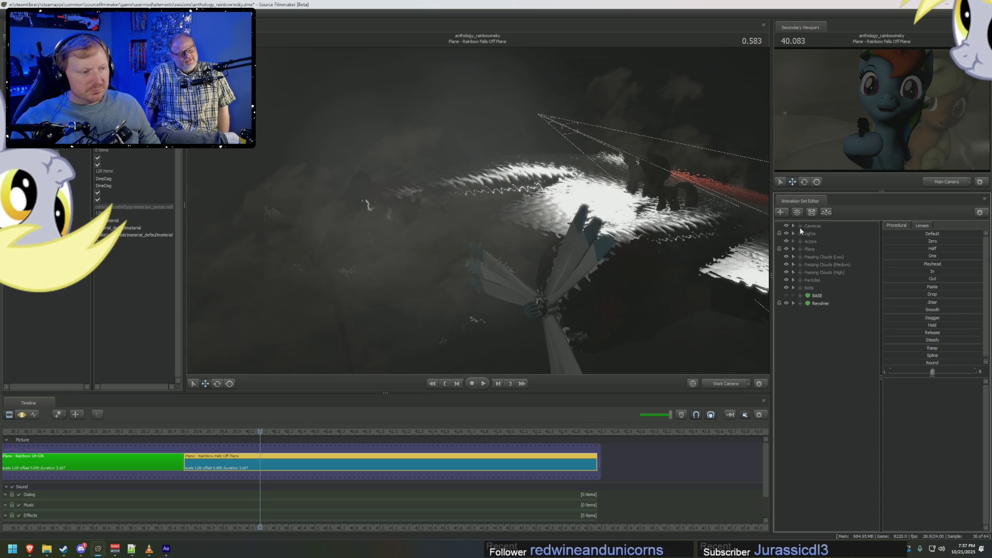
left_click(800, 226)
left_click(829, 233)
key("F3")
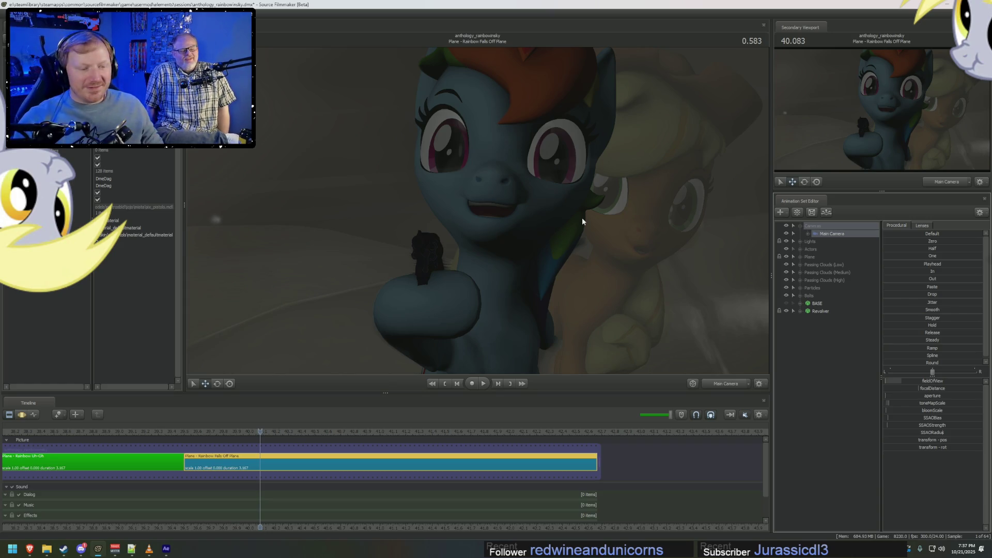
Switch to the work camera, open the motion editor at 0.833, and dolly in on the ponies.
right_click(581, 219)
left_click(544, 205)
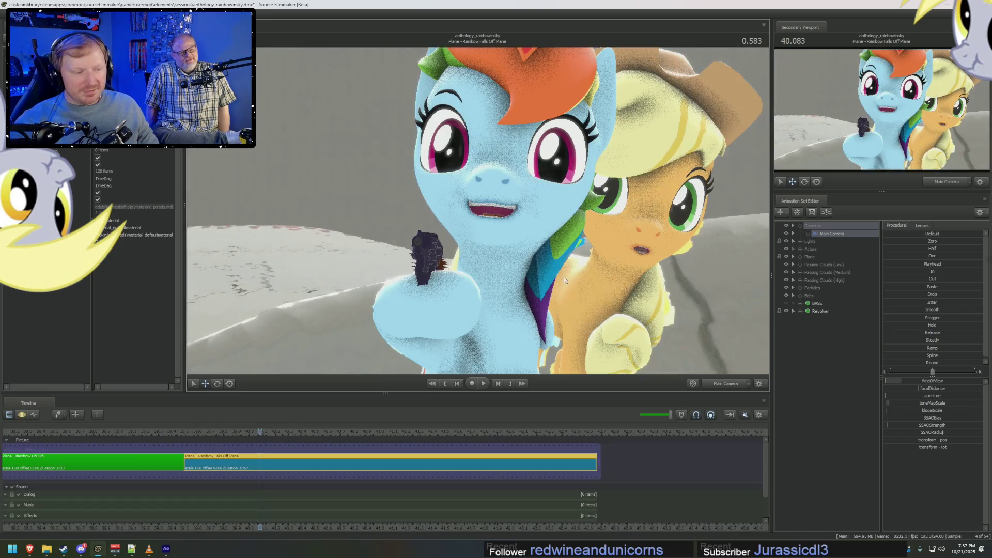
left_click_drag(544, 205, 395, 381)
key("F3")
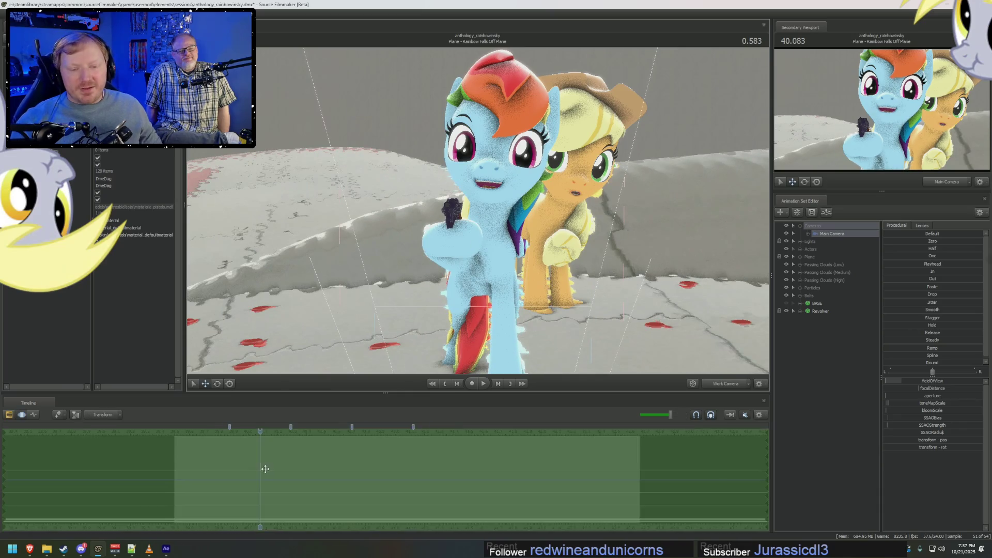
key("ctrl+z")
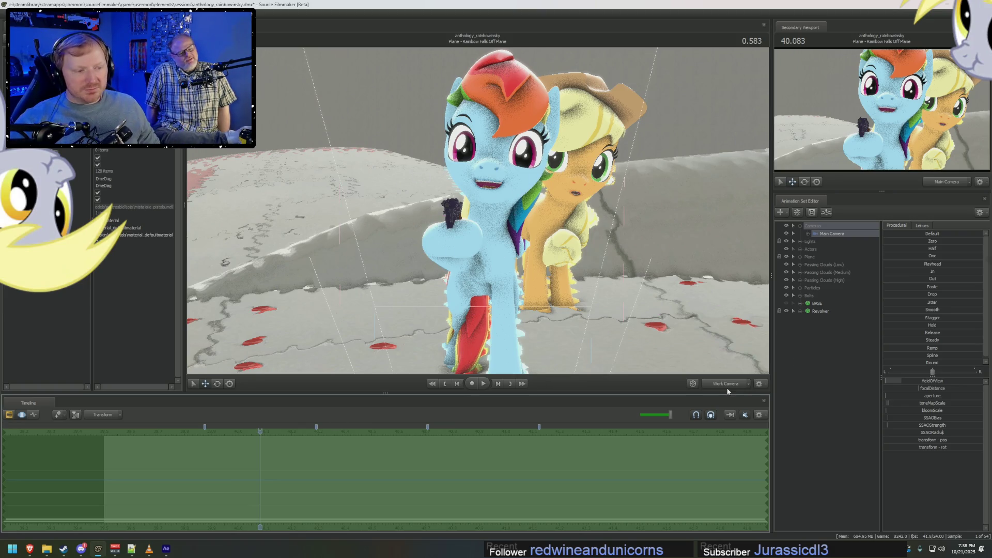
key("space")
key("space")
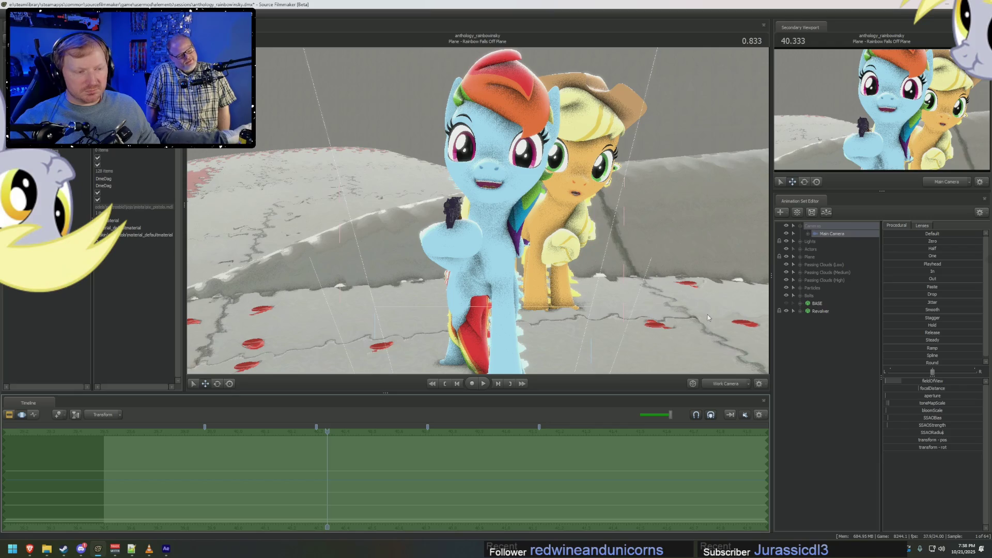
mouse_move(709, 317)
left_mouse_down()
mouse_move(672, 304)
mouse_move(625, 237)
left_mouse_up()
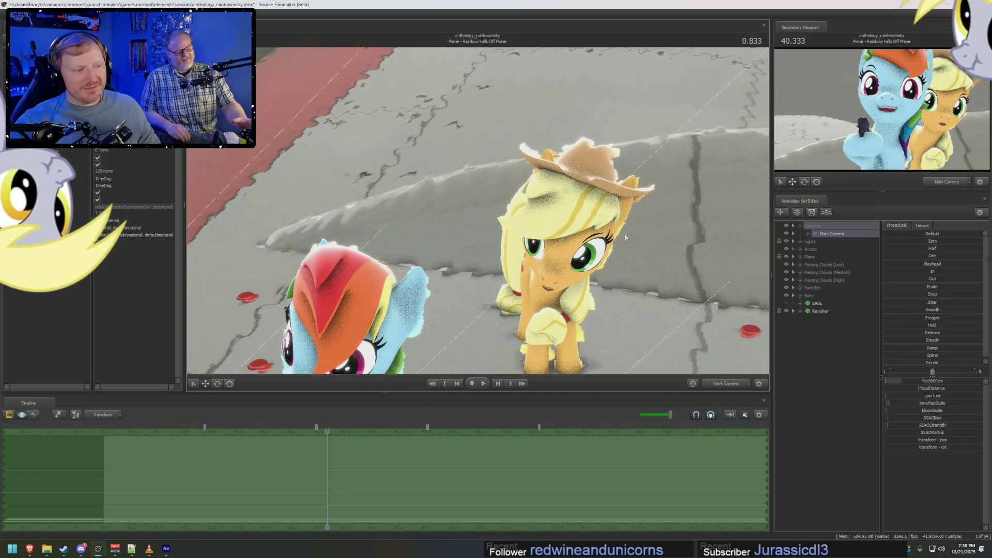
Expand Actors, select Applejack, and orbit the view down onto her.
left_click(801, 249)
left_click(829, 265)
mouse_move(478, 207)
left_mouse_down()
mouse_move(468, 269)
mouse_move(599, 186)
mouse_move(568, 232)
mouse_move(588, 212)
left_mouse_up()
Change the gizmo's Rotation Mode and orbit to a low side view of Applejack.
right_click(570, 208)
left_click(580, 212)
right_click(587, 212)
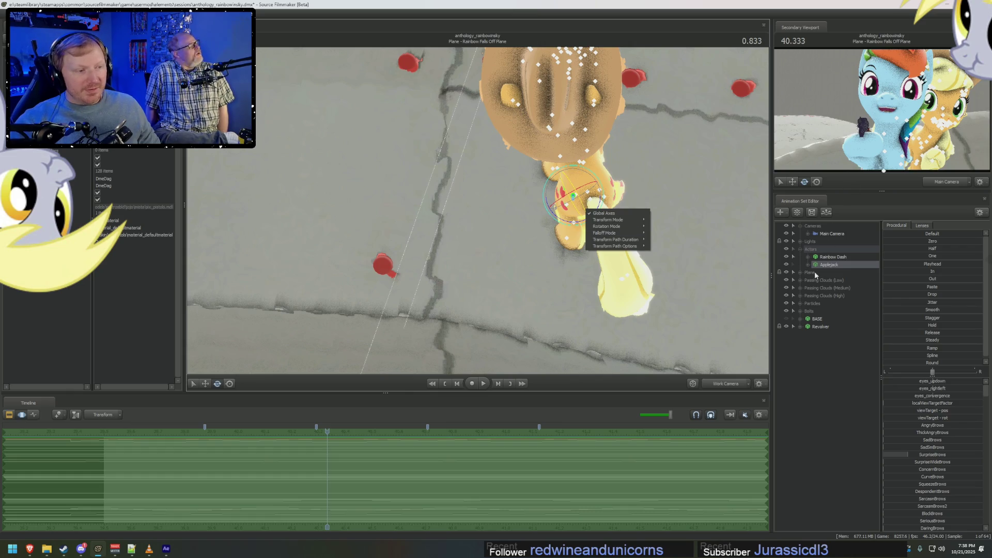
left_click(594, 223)
right_click(594, 223)
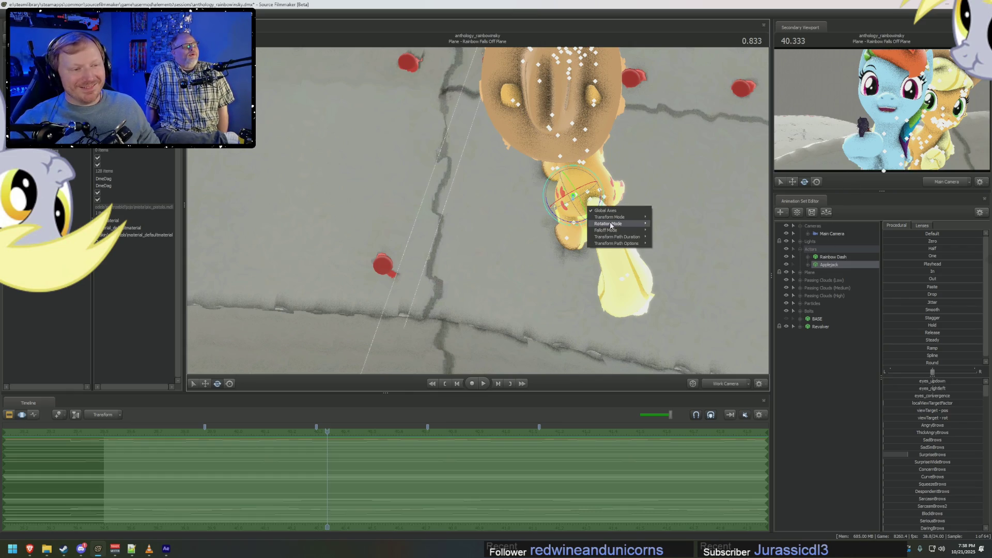
mouse_move(611, 225)
left_click(661, 230)
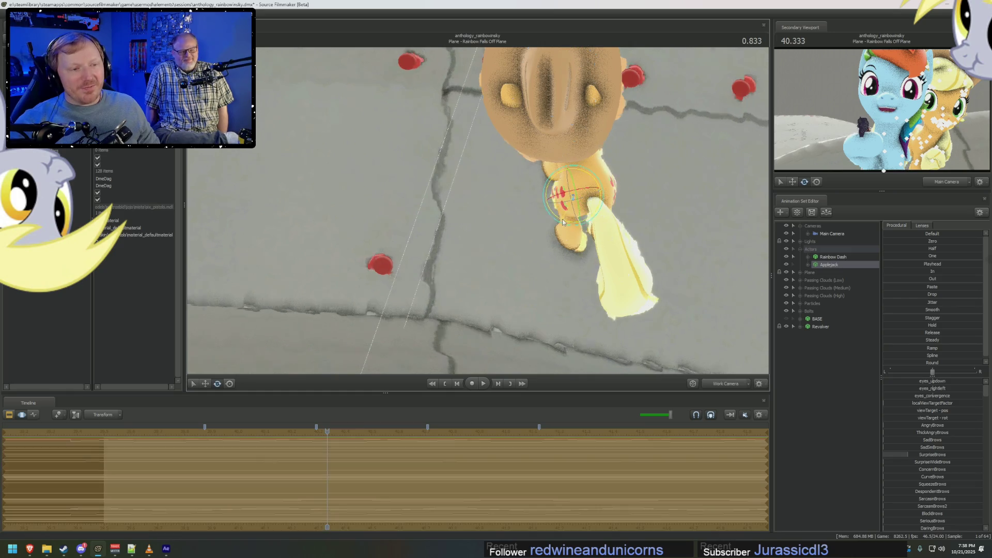
mouse_move(564, 223)
left_mouse_down()
mouse_move(543, 217)
mouse_move(543, 181)
mouse_move(478, 213)
left_mouse_up()
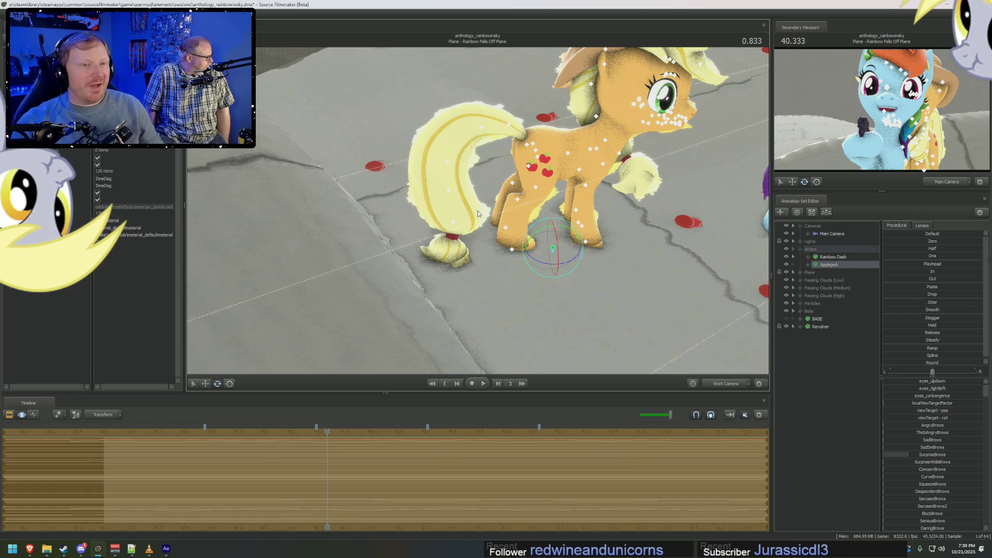
With the Move tool, slide Applejack across the ground and lower the view to her hooves.
mouse_move(477, 210)
right_mouse_down()
mouse_move(458, 205)
mouse_move(504, 216)
mouse_move(477, 216)
right_mouse_up()
key("w")
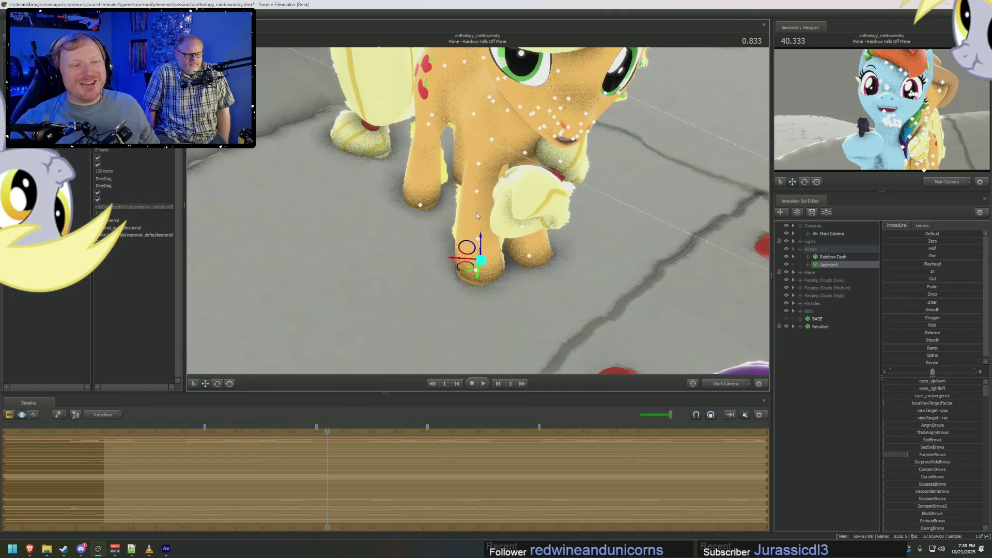
mouse_move(464, 270)
left_mouse_down()
mouse_move(563, 264)
mouse_move(592, 240)
left_mouse_up()
mouse_move(478, 214)
right_mouse_down()
mouse_move(538, 232)
mouse_move(546, 205)
mouse_move(524, 223)
right_mouse_up()
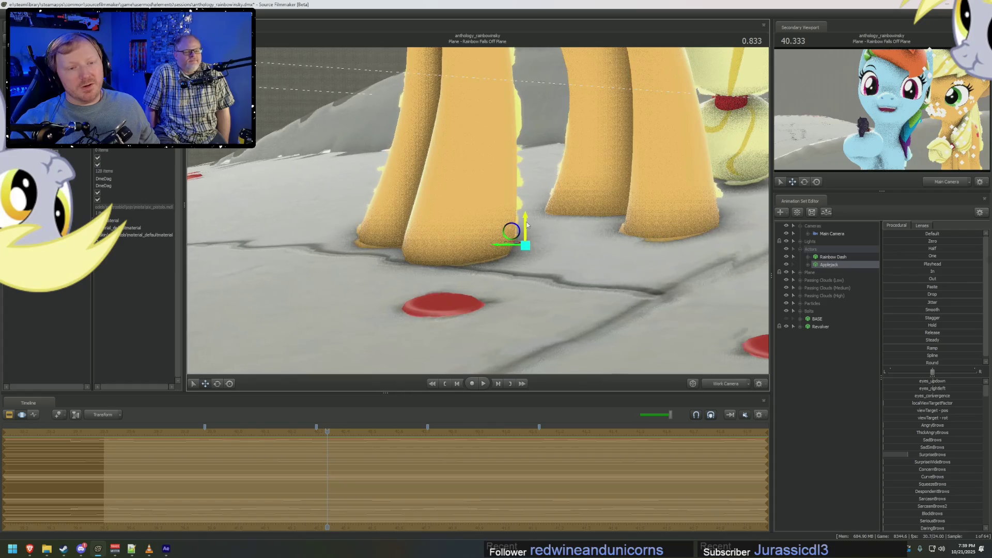
right_click_drag(527, 225, 529, 229)
Rotate Applejack's left thigh to re-pose her hind legs and lock both hind feet.
left_click(513, 272)
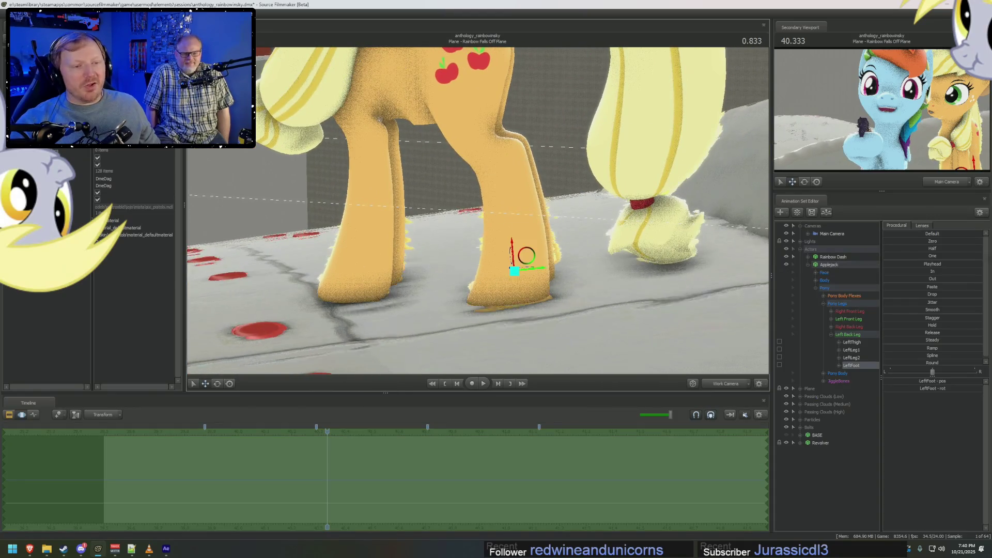
right_click_drag(529, 120, 528, 120)
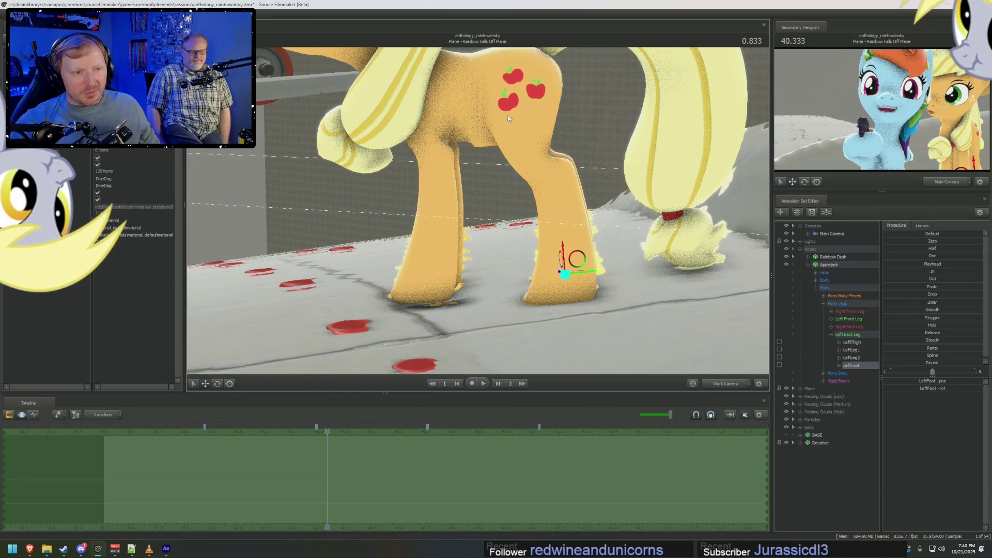
left_click(792, 264)
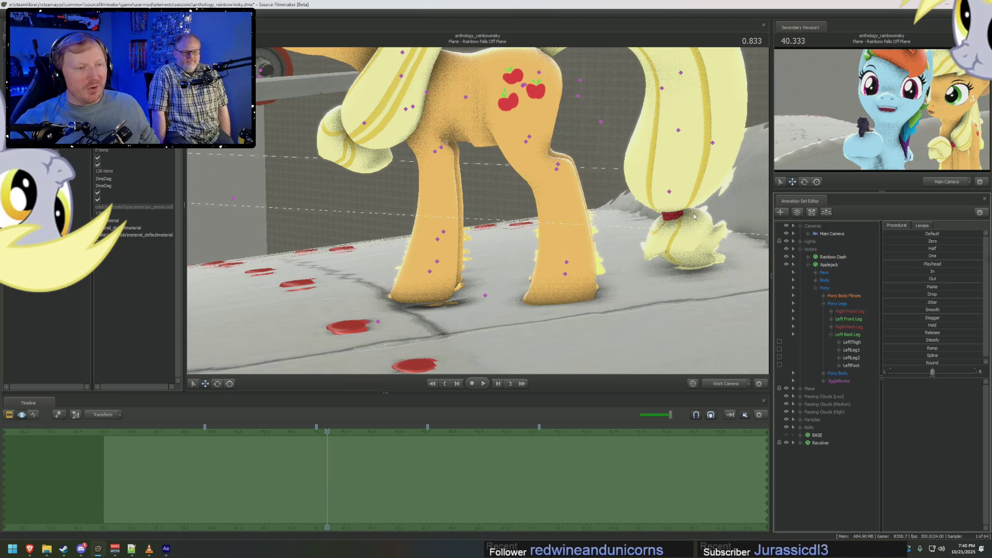
left_click(524, 84)
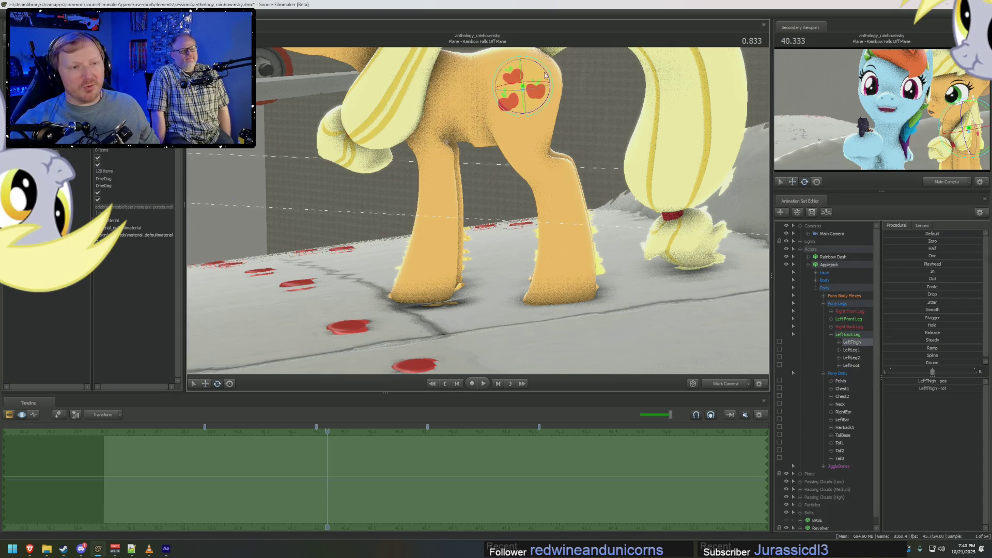
left_click_drag(549, 77, 547, 89)
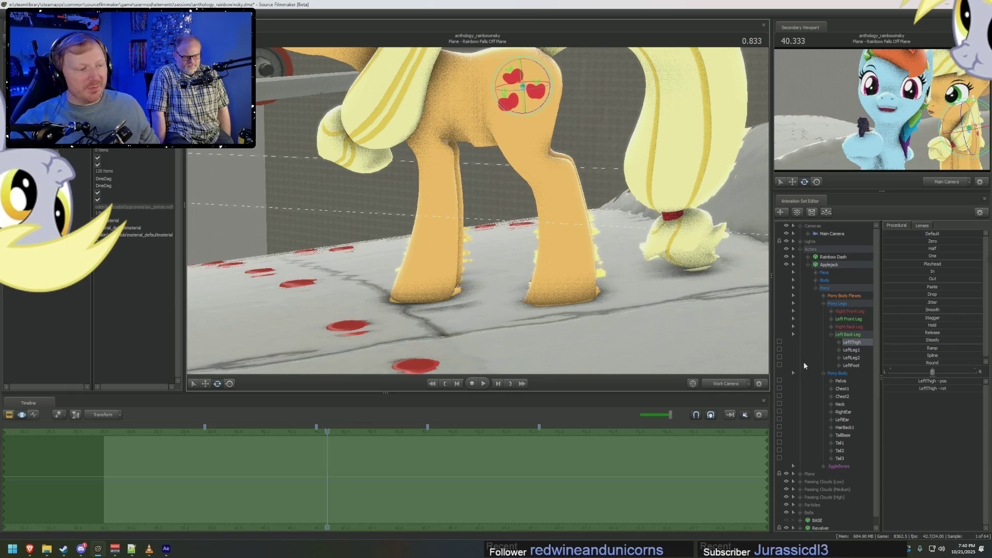
left_click(831, 327)
left_click(779, 357)
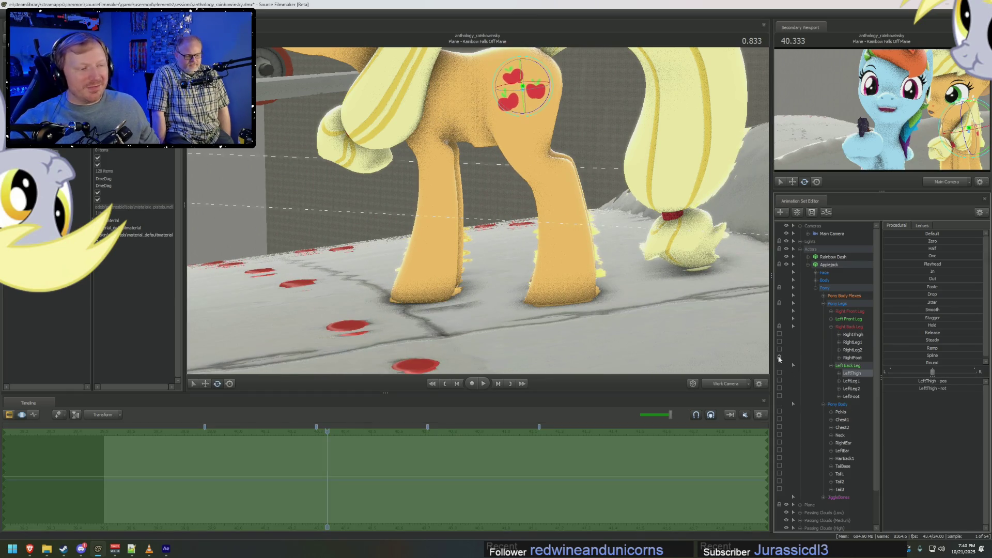
left_click(779, 396)
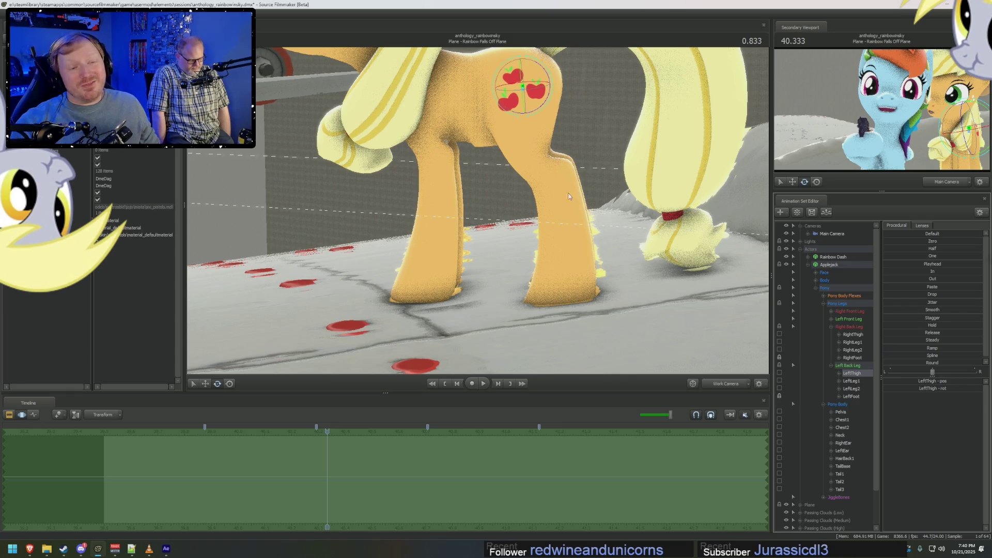
Tilt Applejack's left hind hoof lower, then load her right hind foot for rotating.
left_click(565, 274)
key("e")
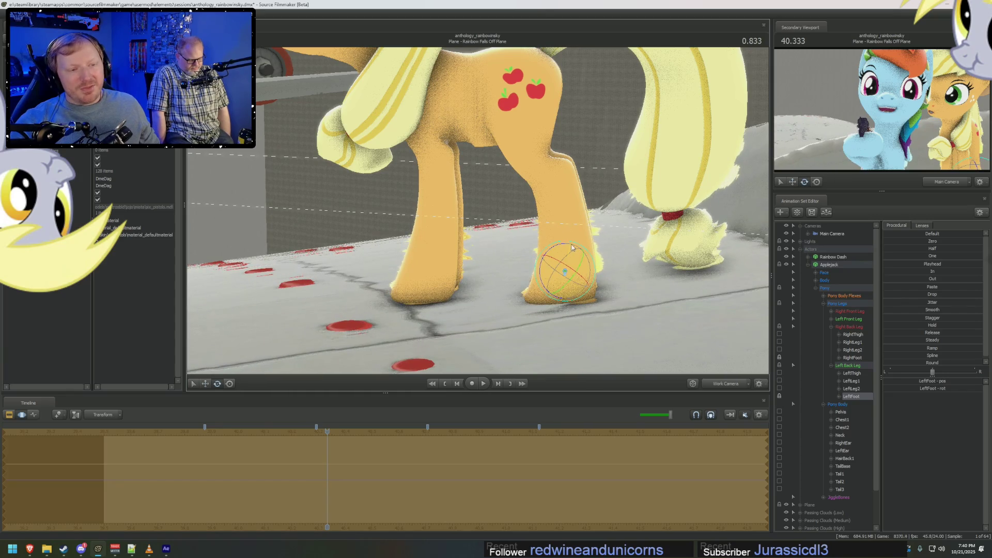
mouse_move(572, 247)
left_mouse_down()
mouse_move(465, 256)
mouse_move(491, 217)
left_mouse_up()
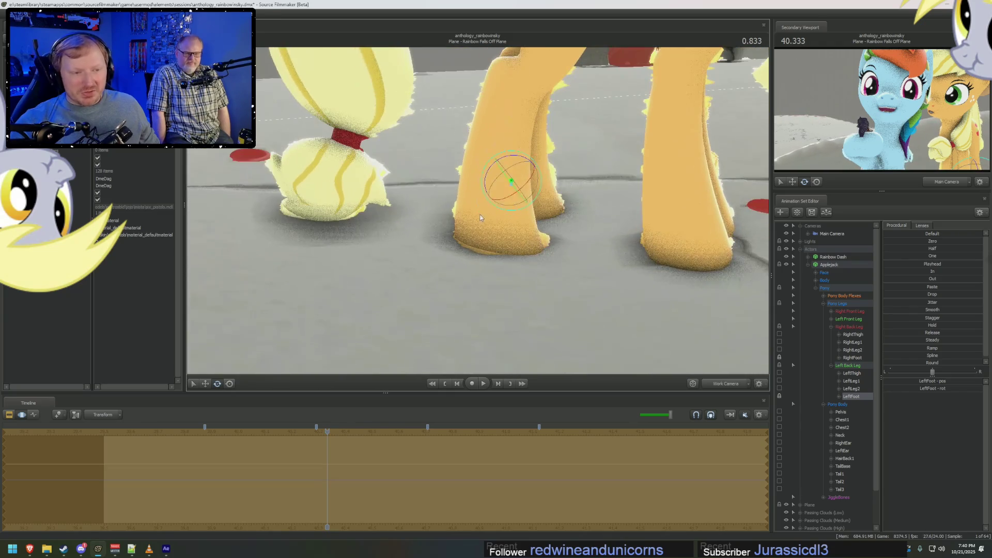
left_click(492, 212)
mouse_move(497, 179)
left_mouse_down()
mouse_move(512, 197)
mouse_move(472, 215)
left_mouse_up()
key("e")
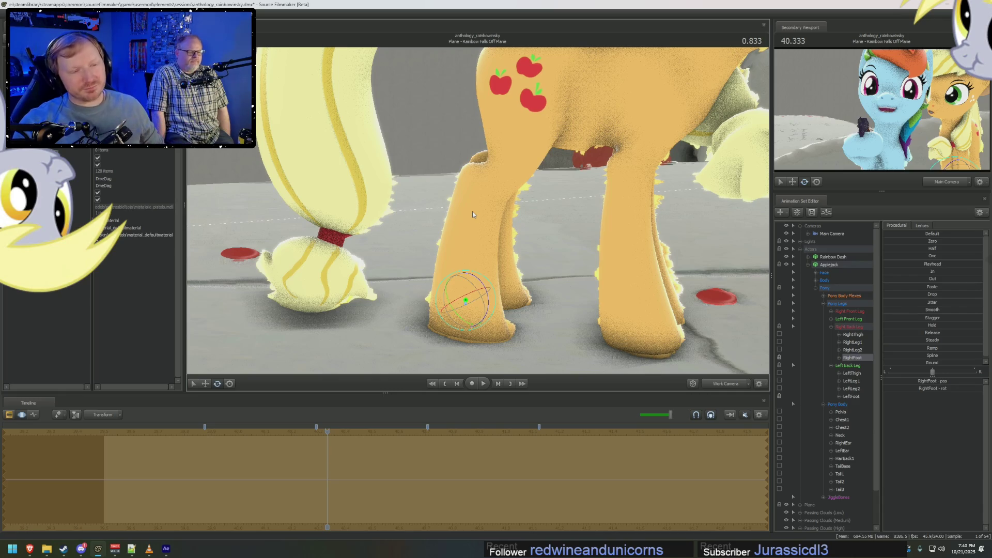
left_click_drag(638, 222, 478, 214)
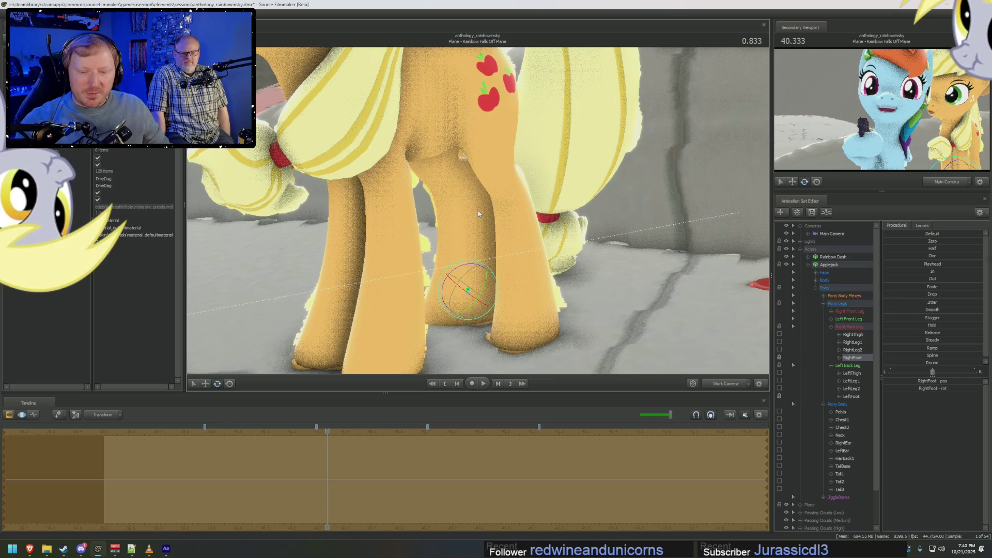
left_click(29, 549)
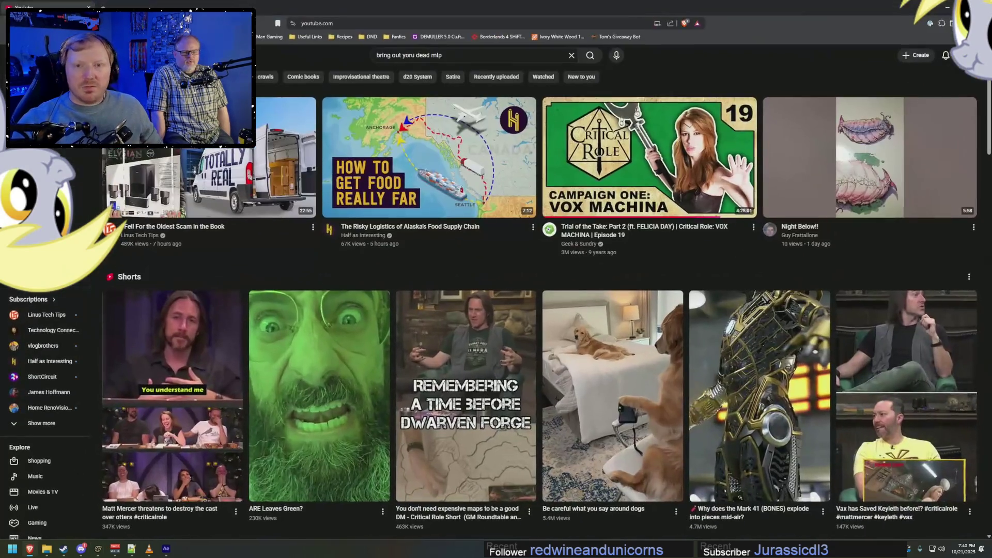
type("x.com")
key("Return")
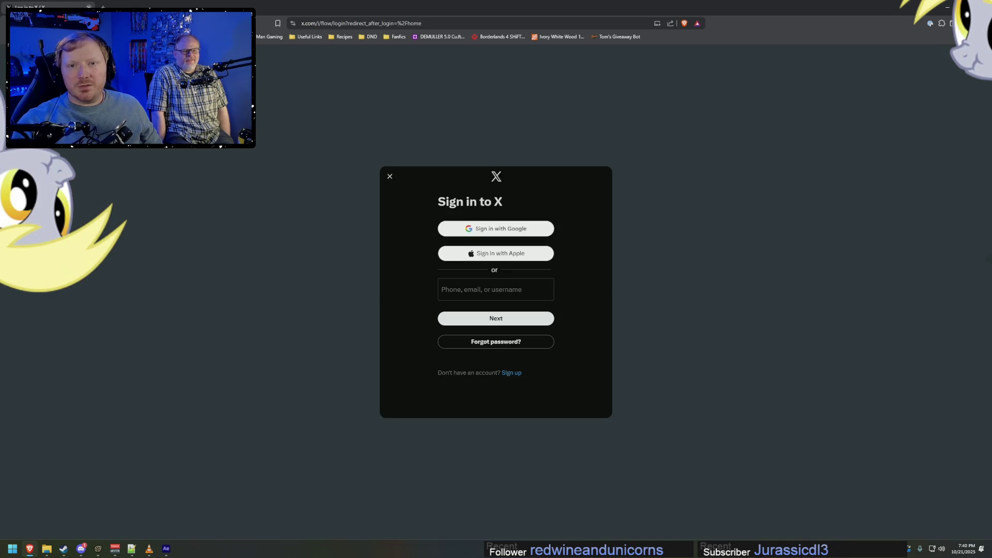
key("alt+Tab")
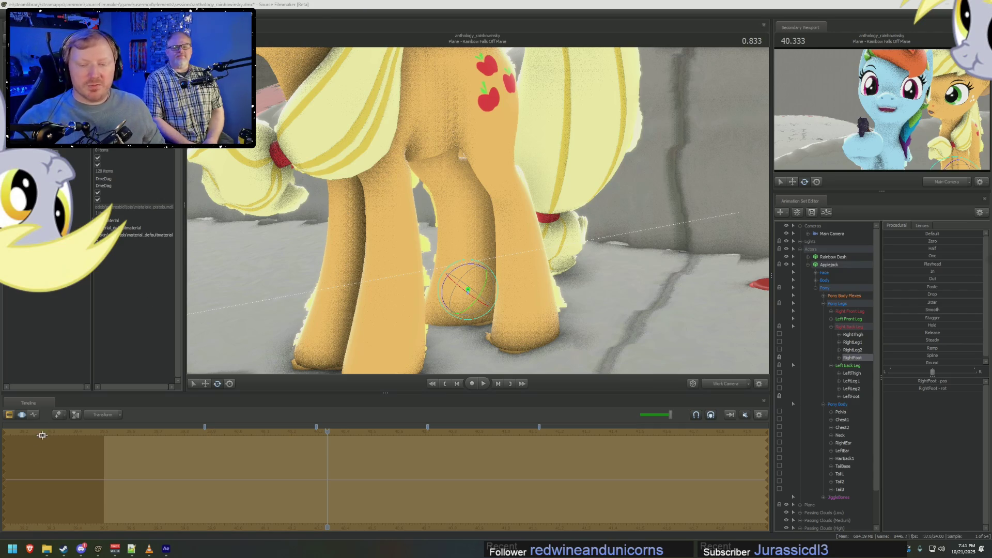
Load bsky.app in a new tab and switch to the other signed-in account from Settings.
left_click(30, 549)
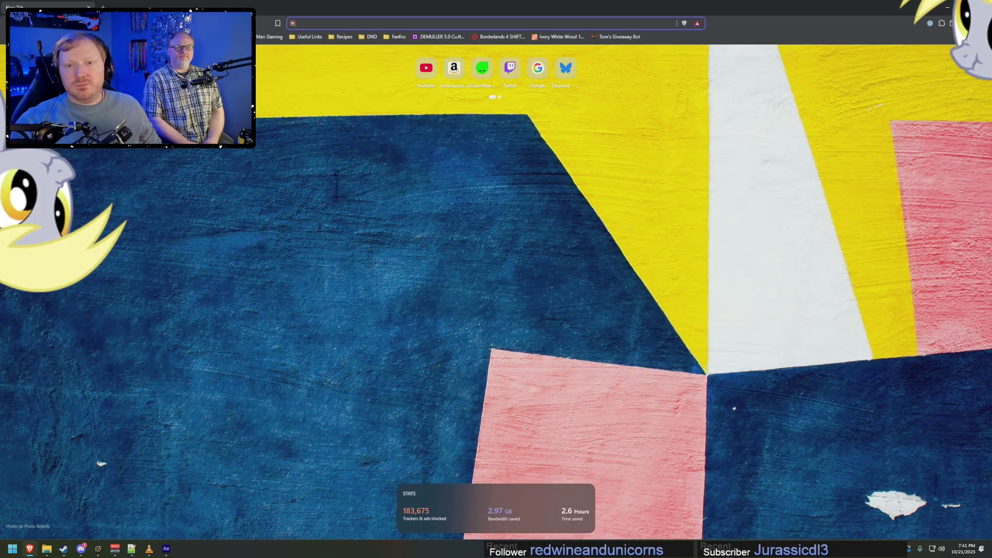
type("bsky.app")
key("Return")
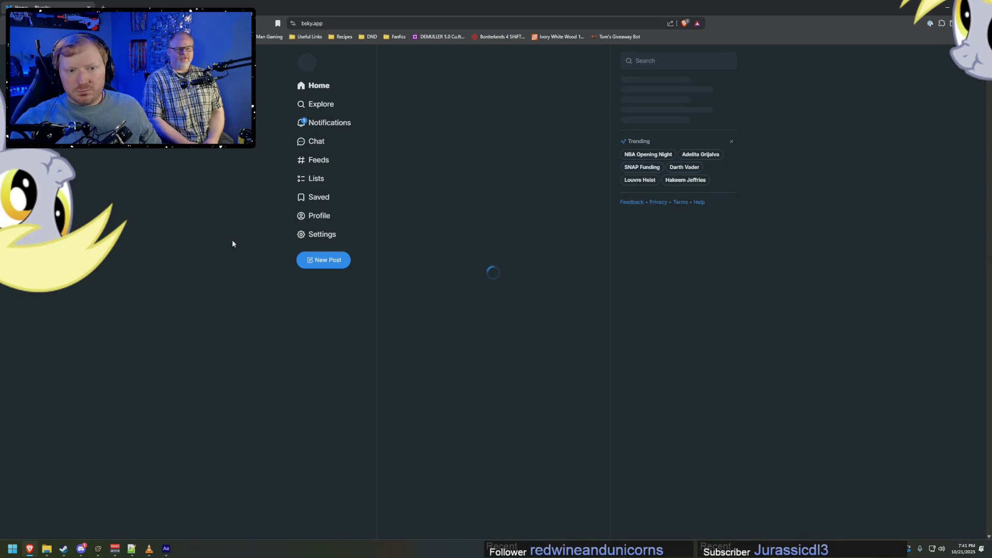
left_click(322, 234)
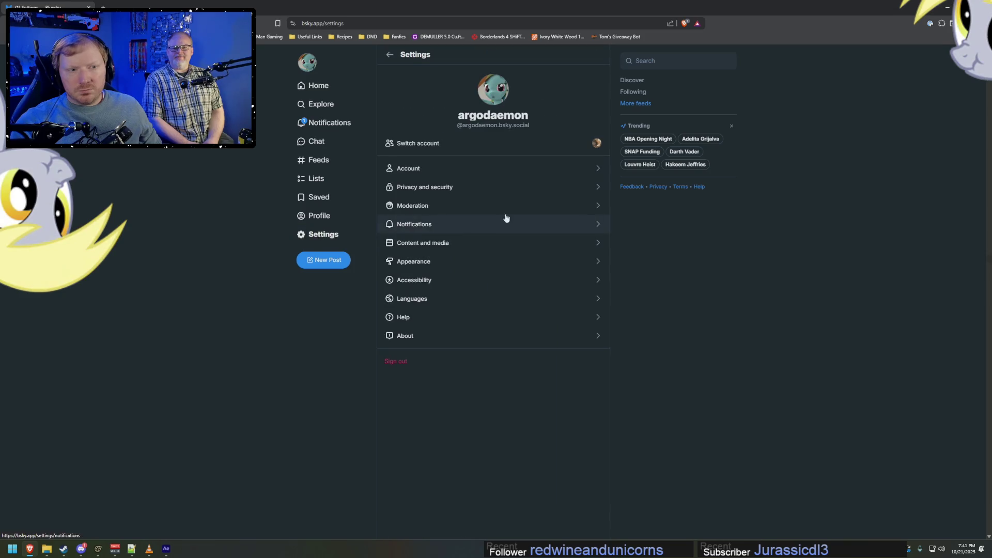
left_click(522, 143)
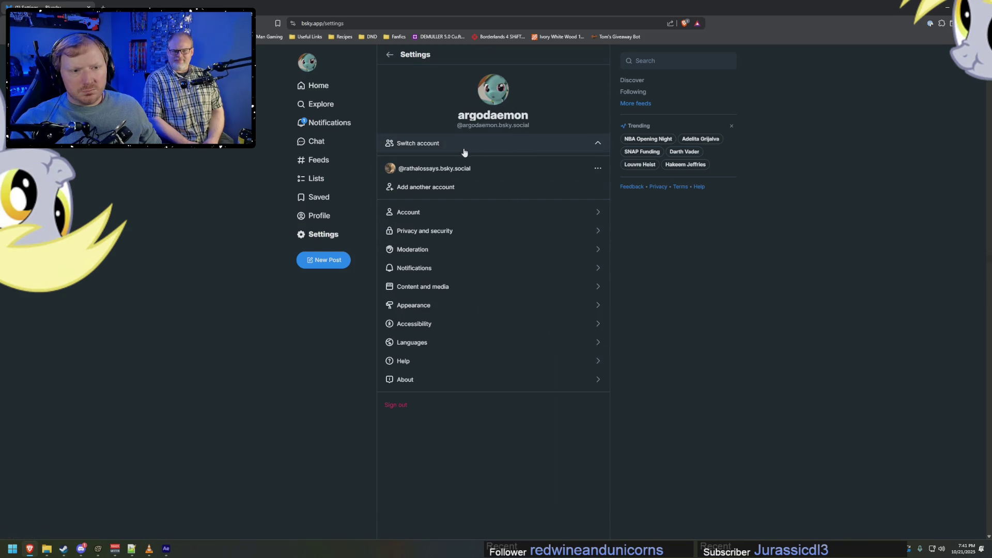
left_click(439, 169)
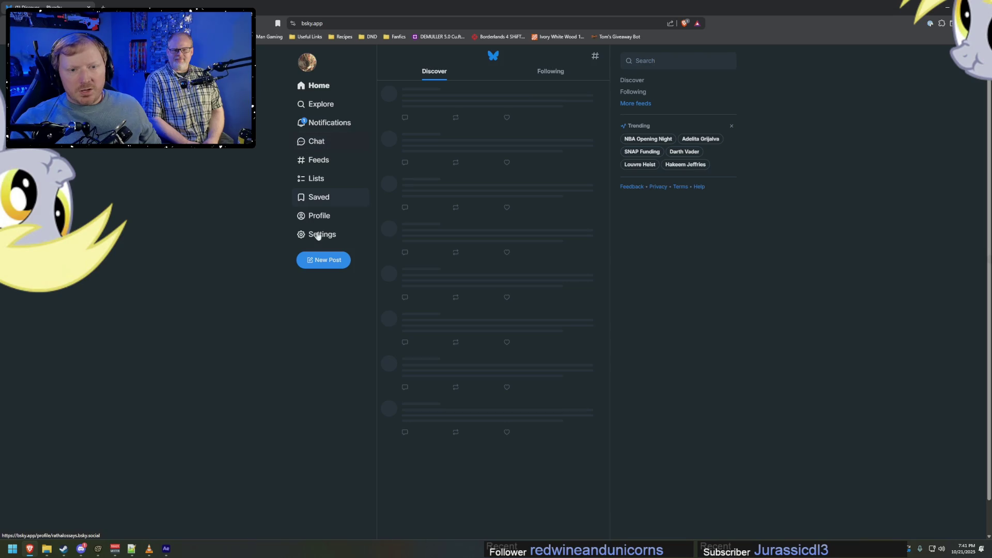
Check the new account's profile and notifications, then minimize the browser.
left_click(319, 216)
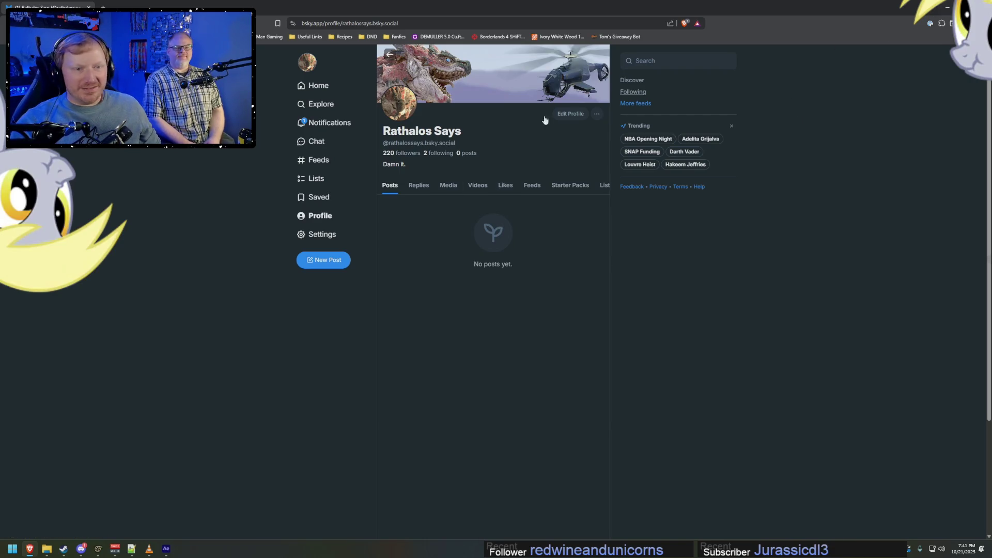
left_click(326, 123)
scroll(551, 187, "down", 2)
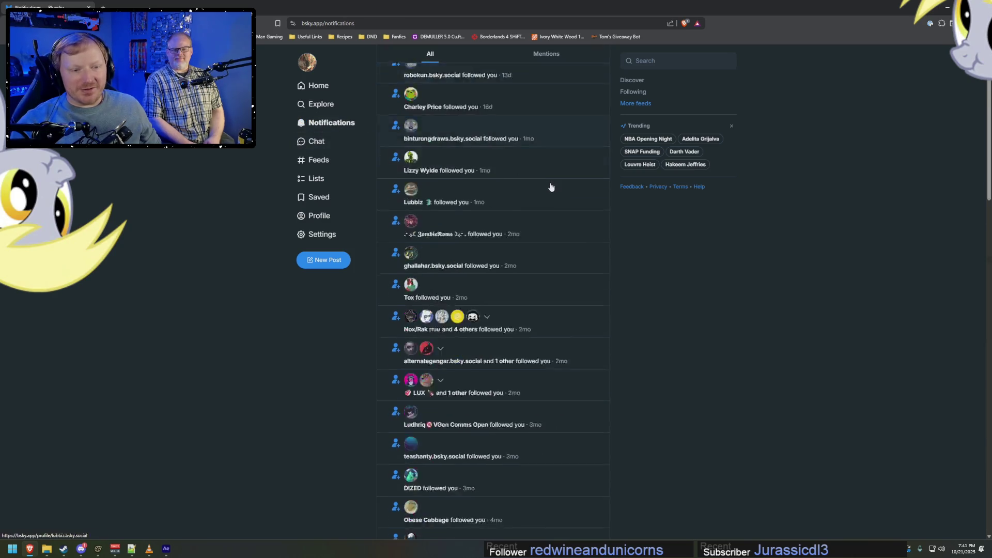
scroll(551, 187, "down", 3)
scroll(572, 195, "up", 8)
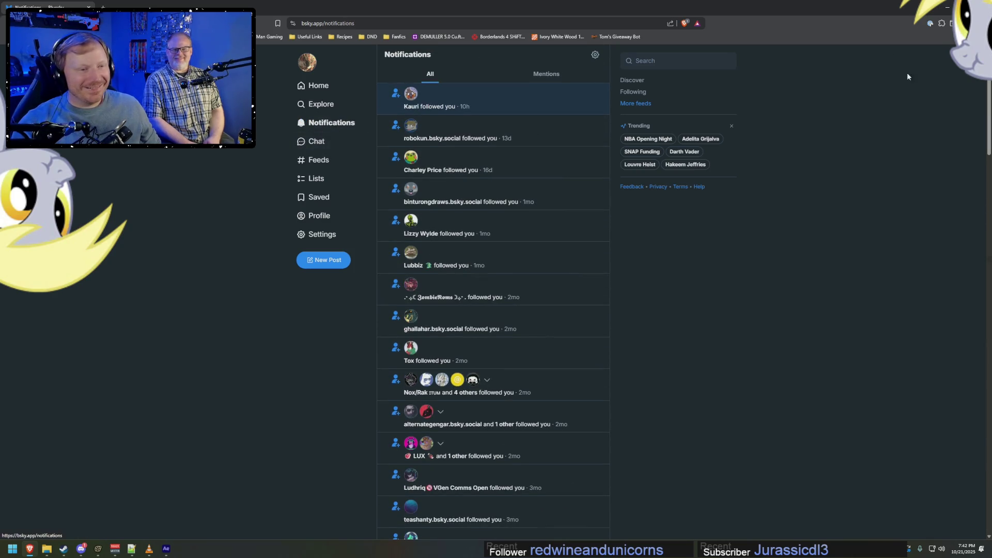
left_click(946, 7)
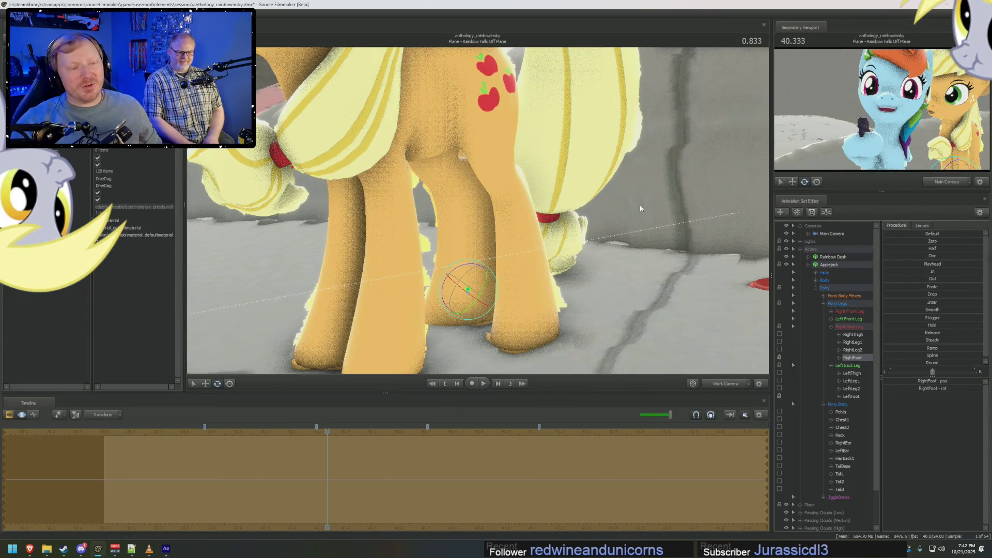
Orbit around Applejack, selecting her pelvis, right shoulder and upper chest, and frame the ponies' faces.
mouse_move(640, 204)
left_mouse_down()
mouse_move(610, 209)
mouse_move(626, 212)
mouse_move(564, 176)
mouse_move(524, 134)
left_mouse_up()
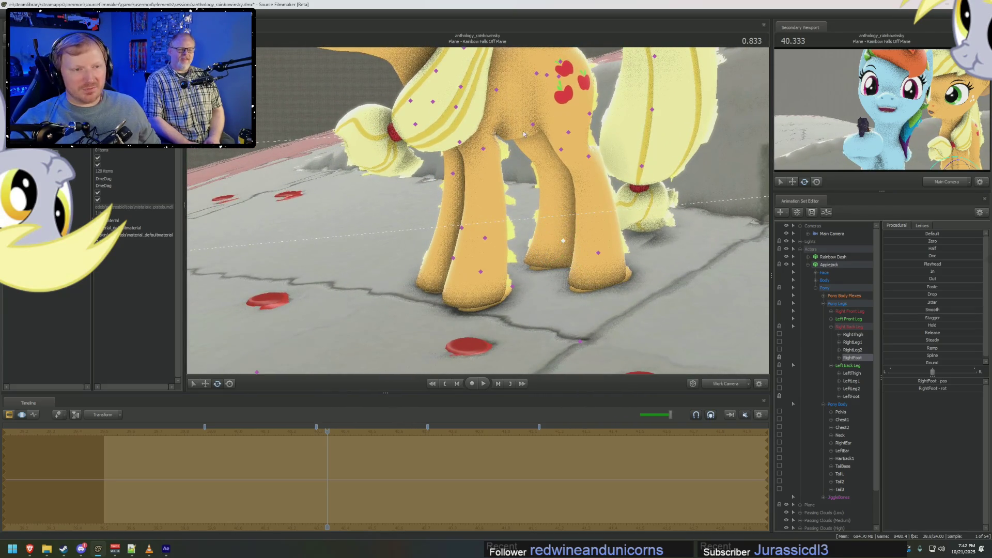
left_click(546, 75)
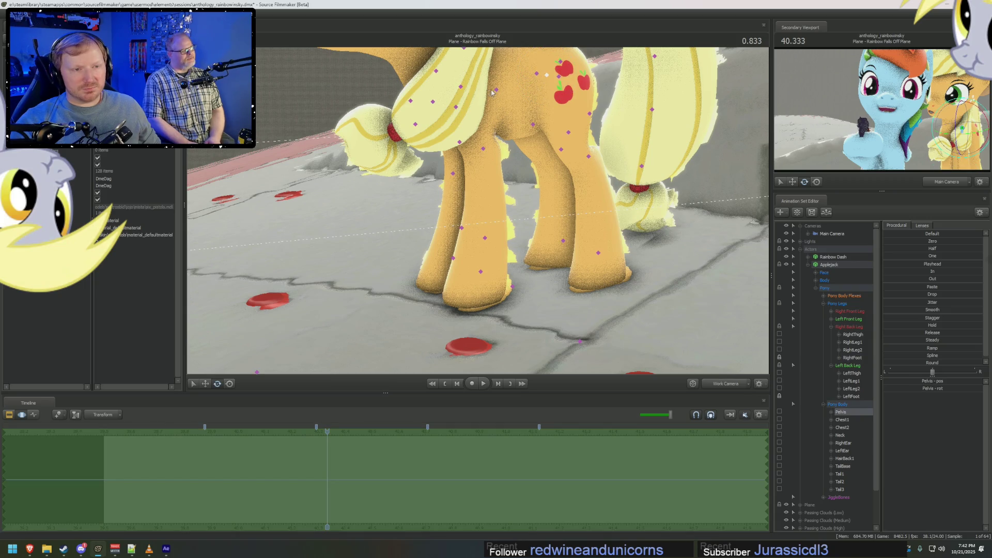
left_click(456, 106)
left_click_drag(456, 106, 473, 105)
left_click(459, 89)
left_click_drag(541, 137, 472, 214)
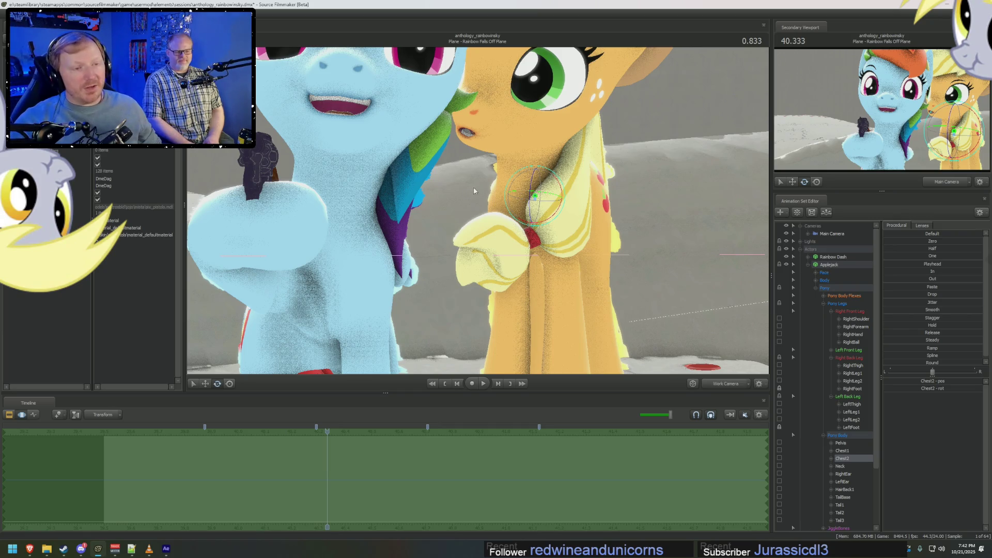
Select Applejack's neck and head bones and rotate her head toward the camera.
key("ctrl")
left_click(528, 176, "ctrl")
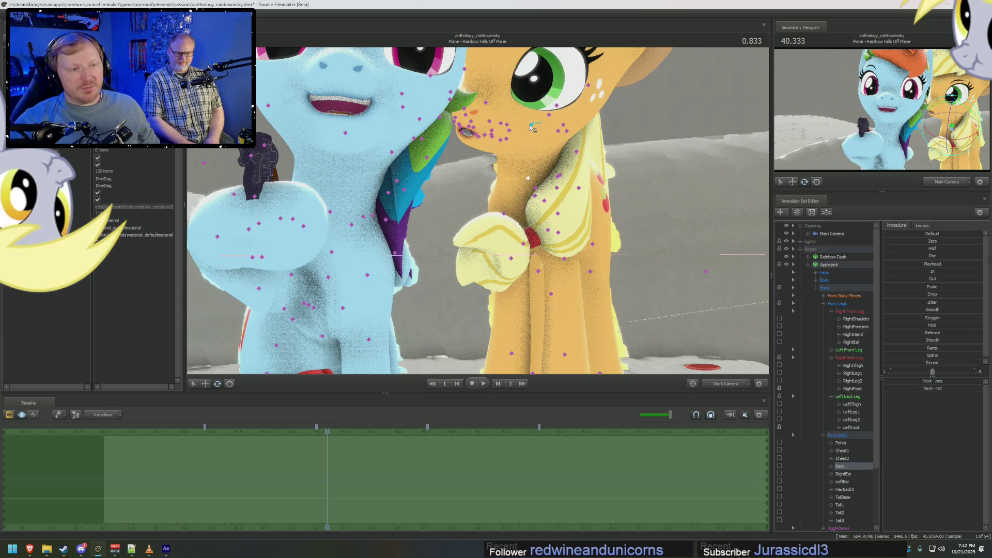
left_click(532, 126, "ctrl+shift")
left_click_drag(533, 144, 536, 132)
left_click(816, 272)
Drag Applejack's eye target onto Rainbow Dash's face.
left_click(833, 280)
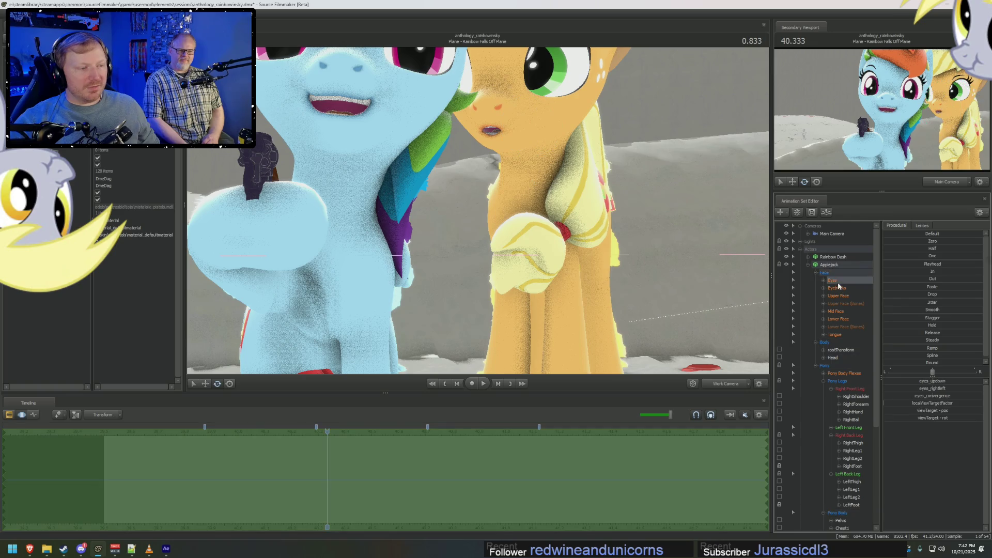
scroll(282, 187, "down", 5)
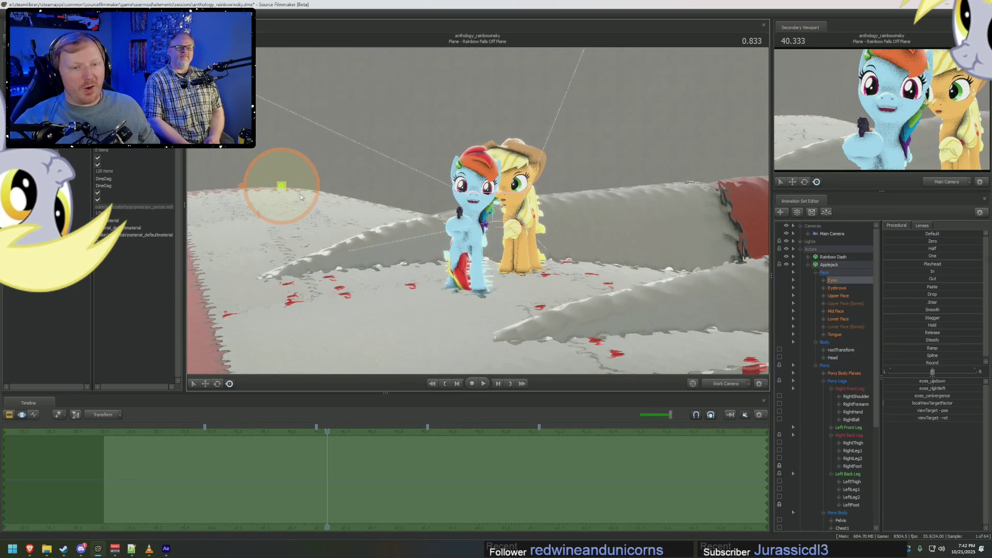
left_click_drag(282, 187, 481, 190)
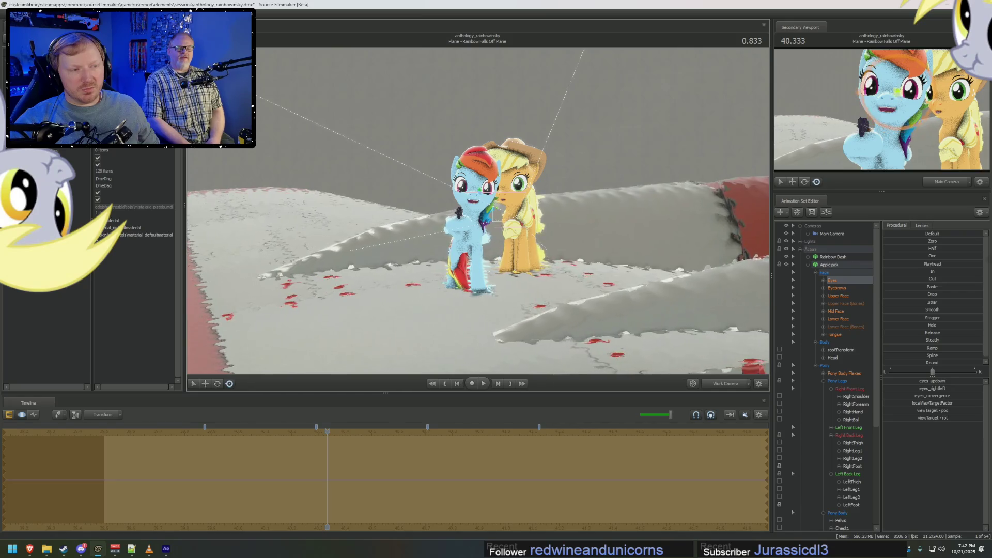
In Lower Face, lower Applejack's MouthPucker slider and raise JawCloser.
left_click(852, 318)
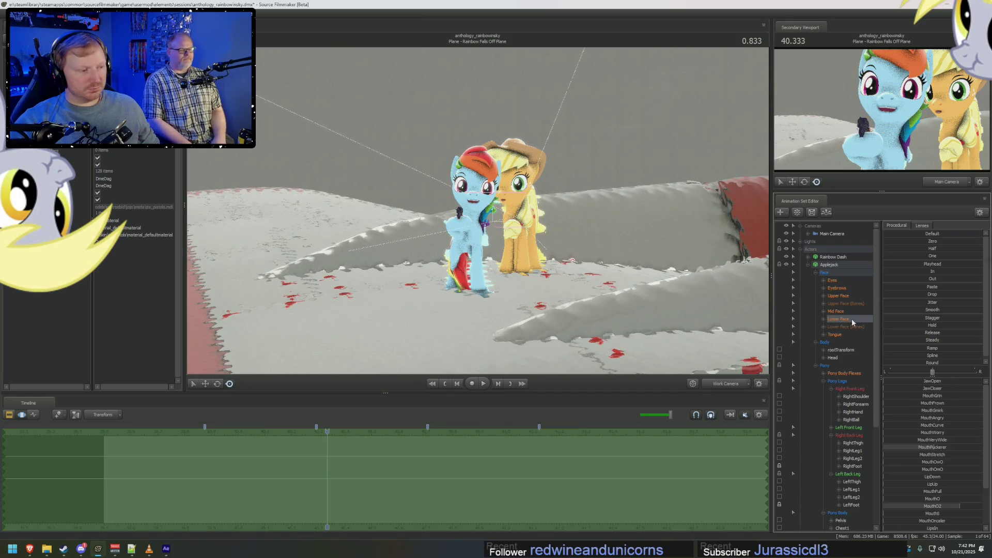
left_click_drag(933, 447, 902, 447)
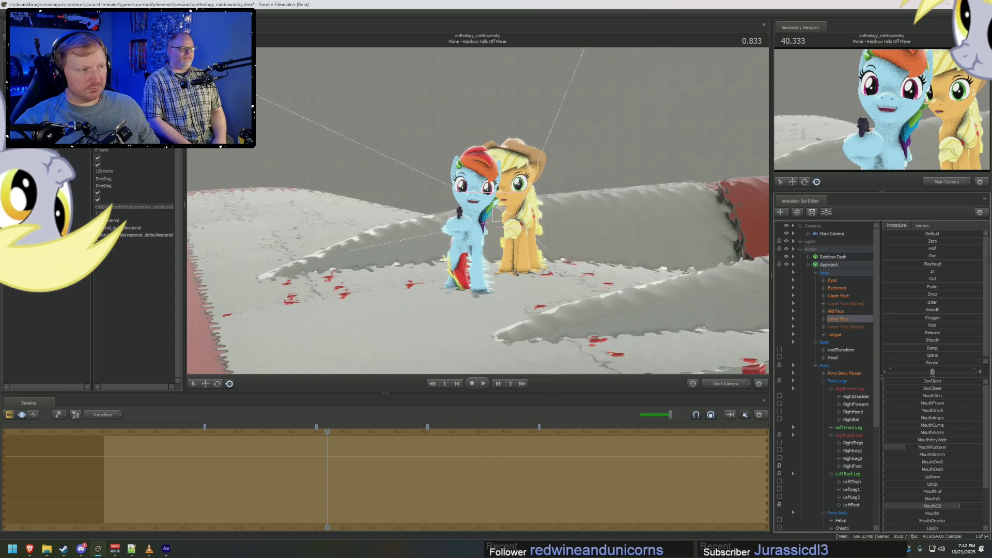
left_click_drag(900, 388, 967, 388)
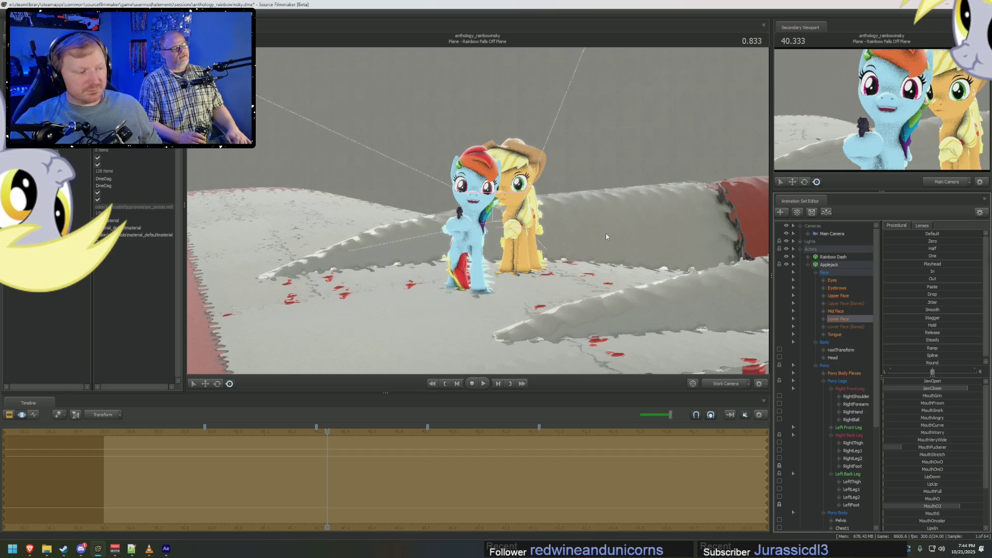
Show the shot clips in the timeline, step into Rainbow Uh-Oh at 2.625, and bring After Effects forward.
key("F3")
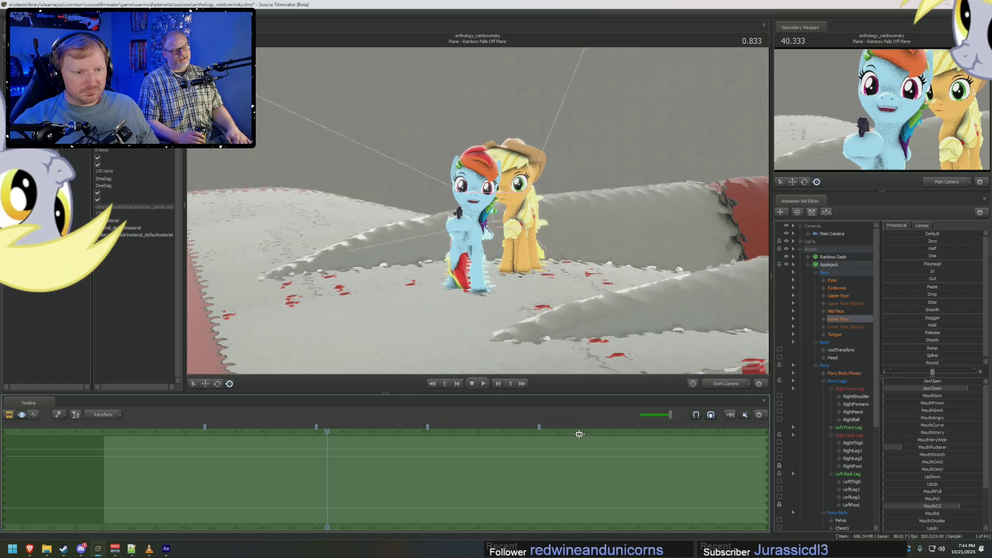
key("F2")
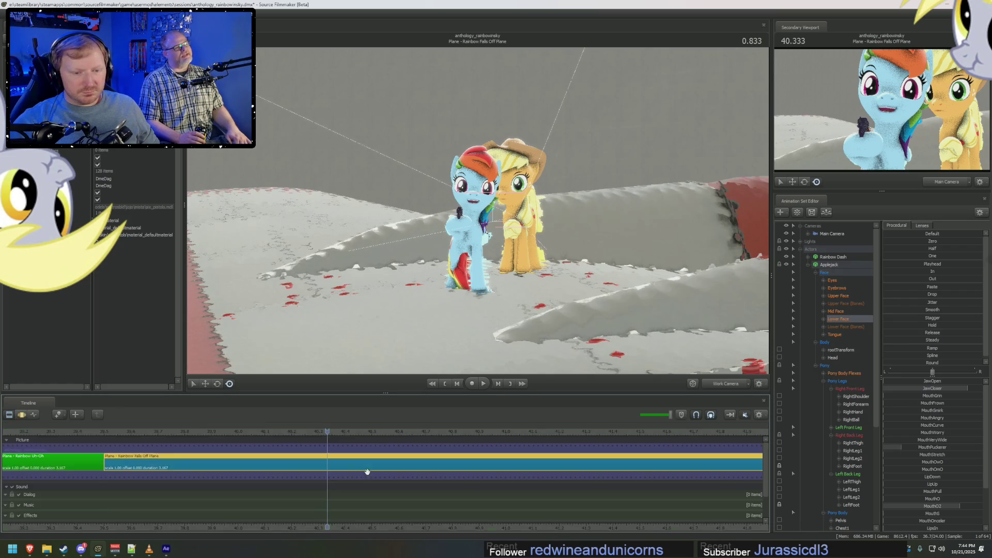
left_click(89, 434)
left_click(125, 432)
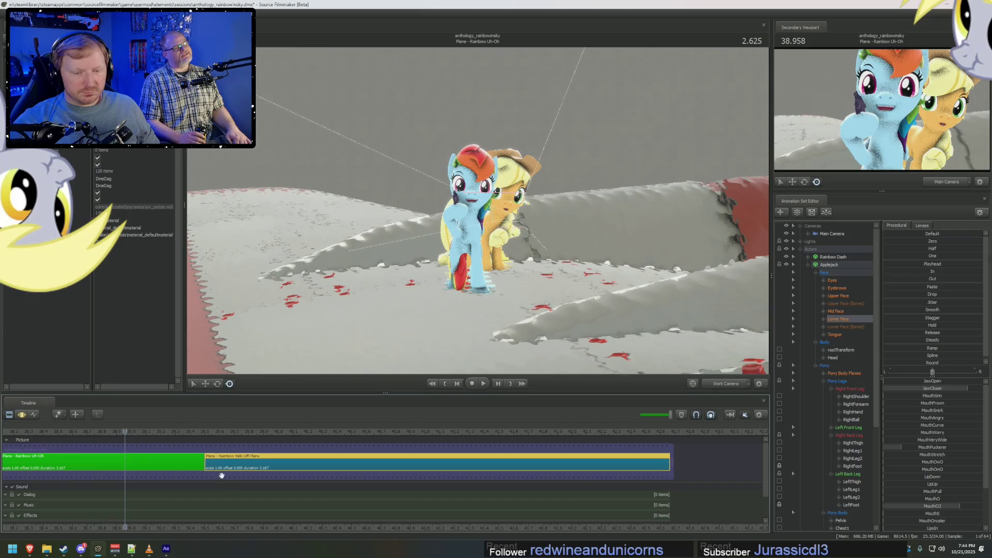
left_click(162, 552)
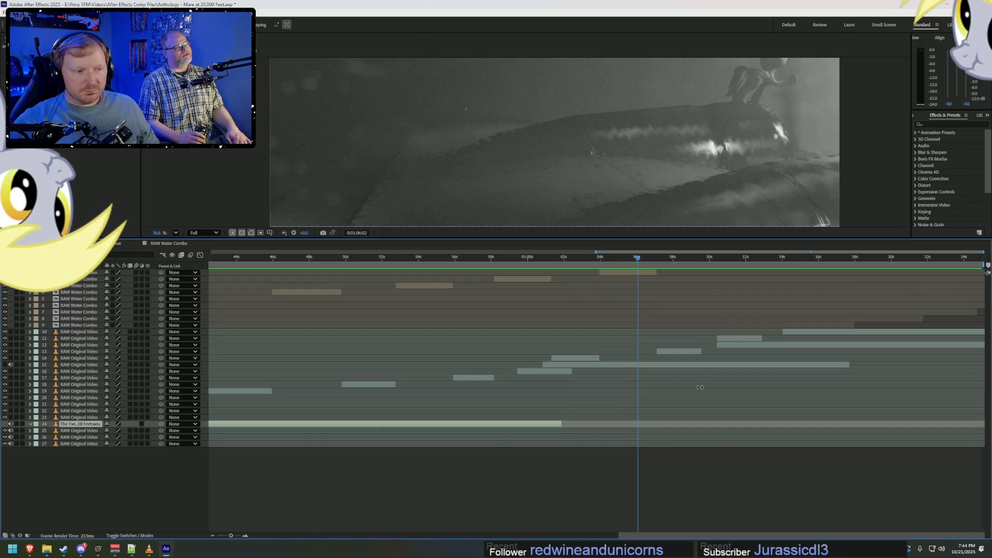
Resize the panels and scrub the composition to around 10 seconds.
left_click_drag(652, 258, 673, 257)
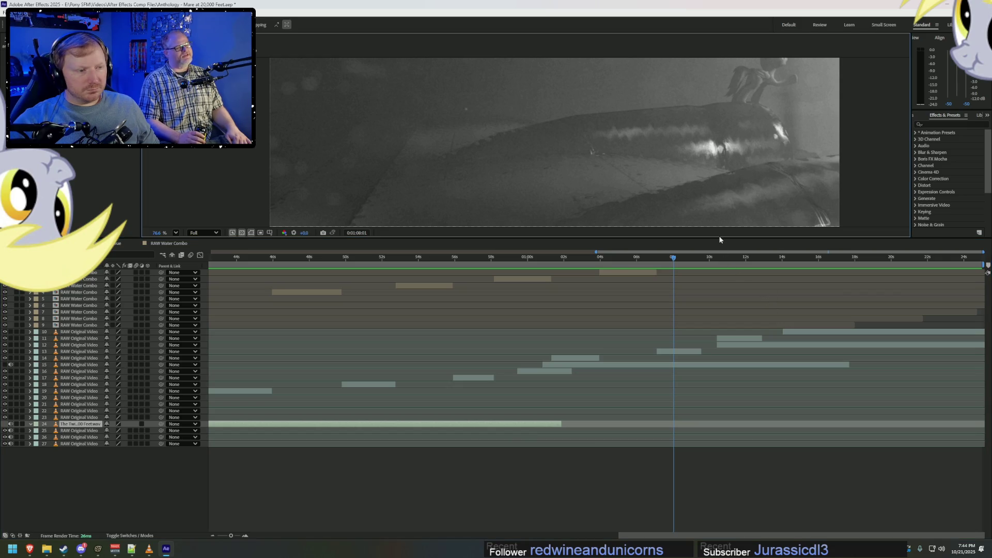
mouse_move(720, 239)
left_mouse_down()
mouse_move(646, 385)
mouse_move(568, 356)
left_mouse_up()
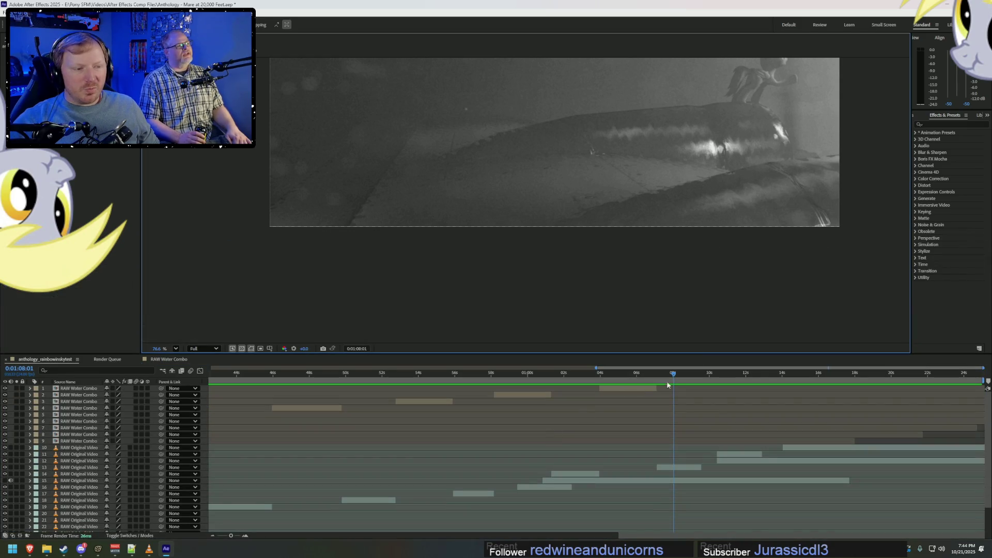
mouse_move(667, 385)
left_mouse_down()
mouse_move(596, 385)
mouse_move(722, 386)
left_mouse_up()
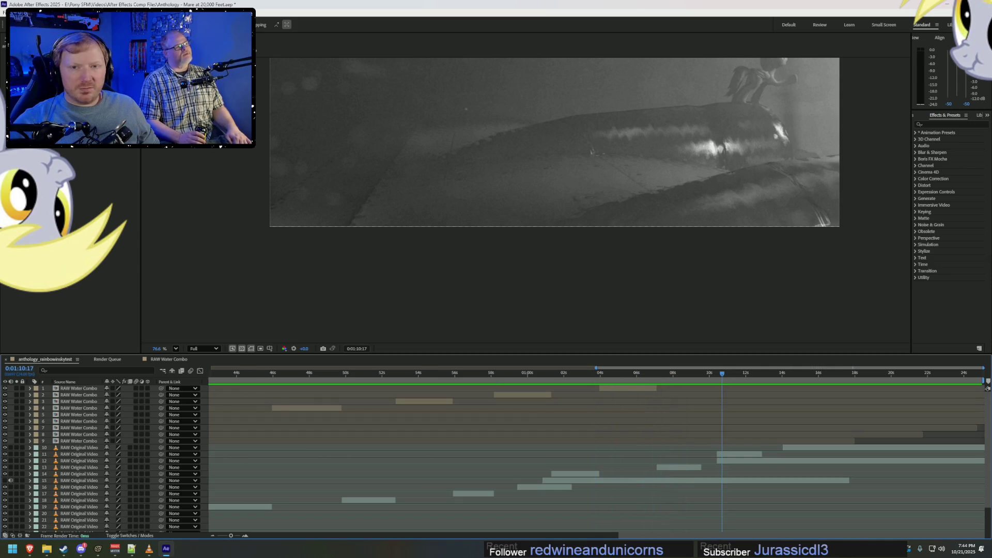
left_click(516, 84)
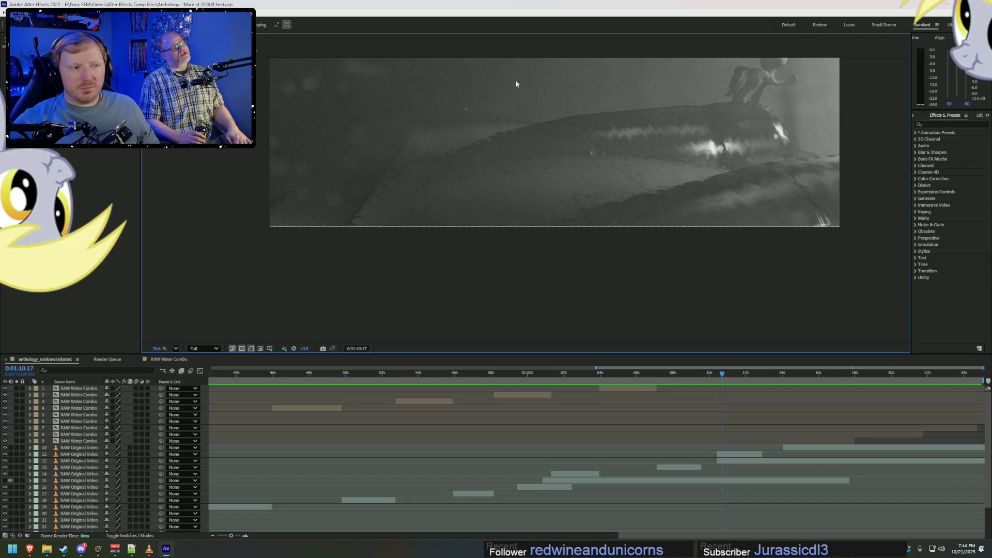
Close the project and reopen Anthology - Mare at 20,000 Feet from the recent list.
key("ctrl+q")
key("super")
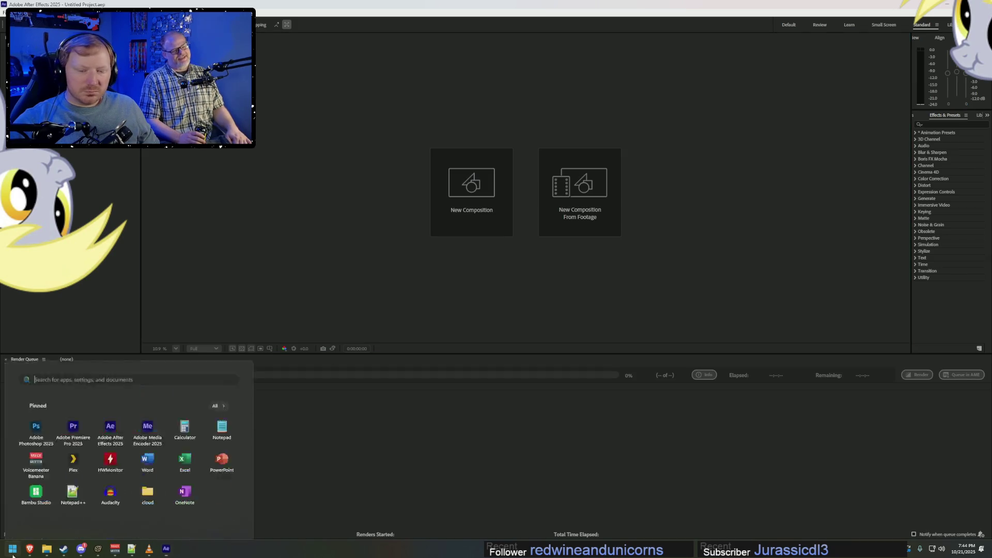
key("Escape")
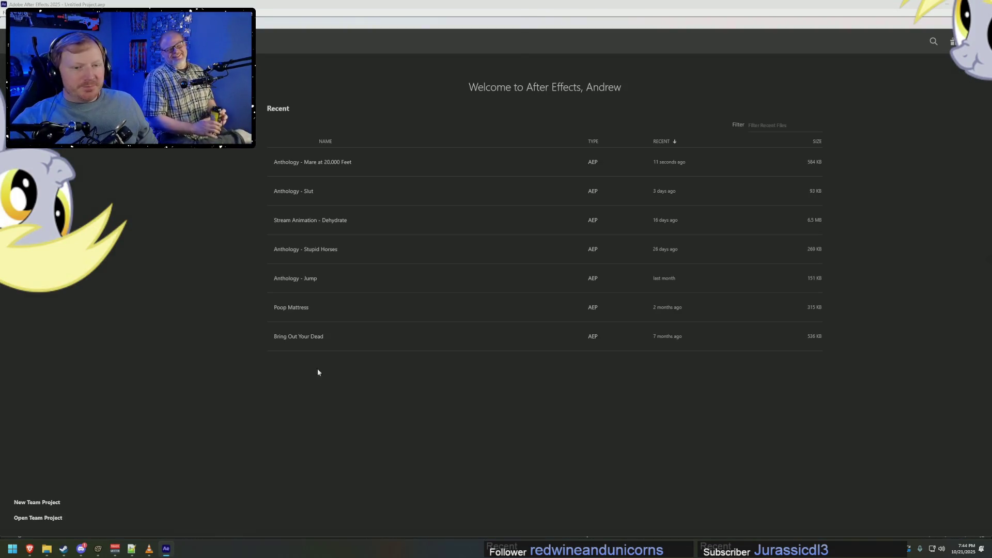
left_click(377, 161)
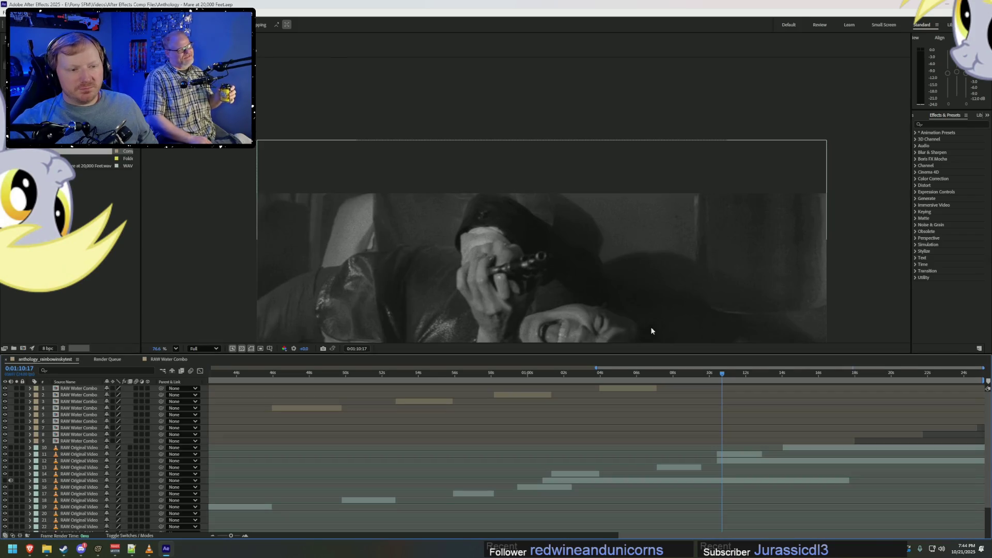
Center the footage and scrub from 0:01:10:17 through the muzzle-flash frames, then return to Source Filmmaker.
left_click_drag(672, 239, 674, 135)
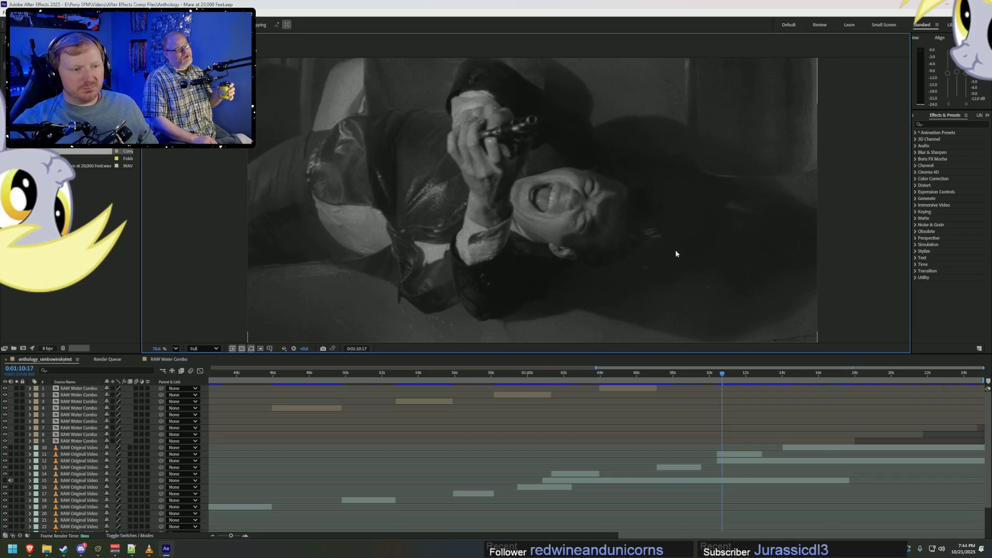
mouse_move(723, 377)
left_mouse_down()
mouse_move(645, 372)
mouse_move(761, 400)
left_mouse_up()
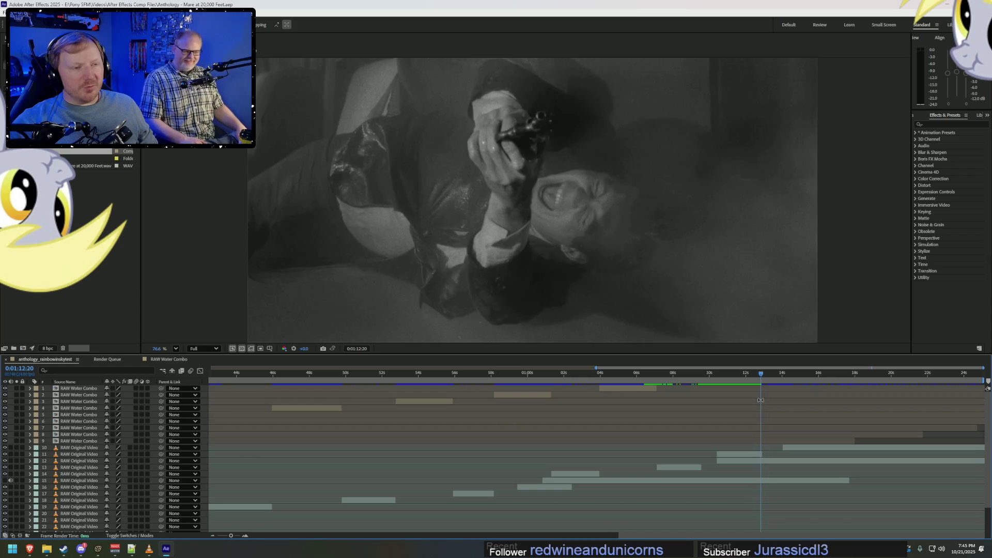
left_click(723, 378)
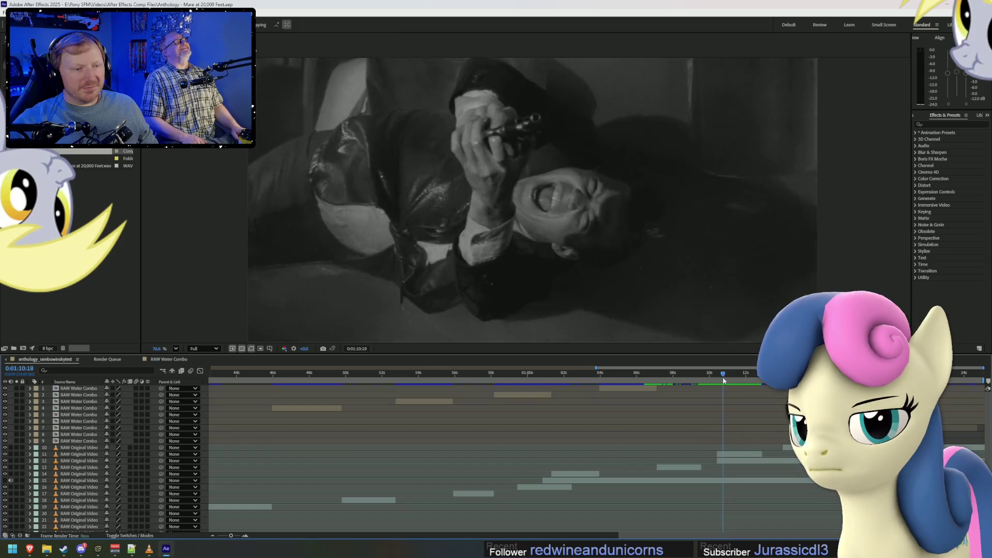
mouse_move(723, 380)
left_mouse_down()
mouse_move(782, 403)
mouse_move(764, 404)
mouse_move(817, 410)
mouse_move(728, 415)
left_mouse_up()
scroll(639, 417, "up", 5, "alt")
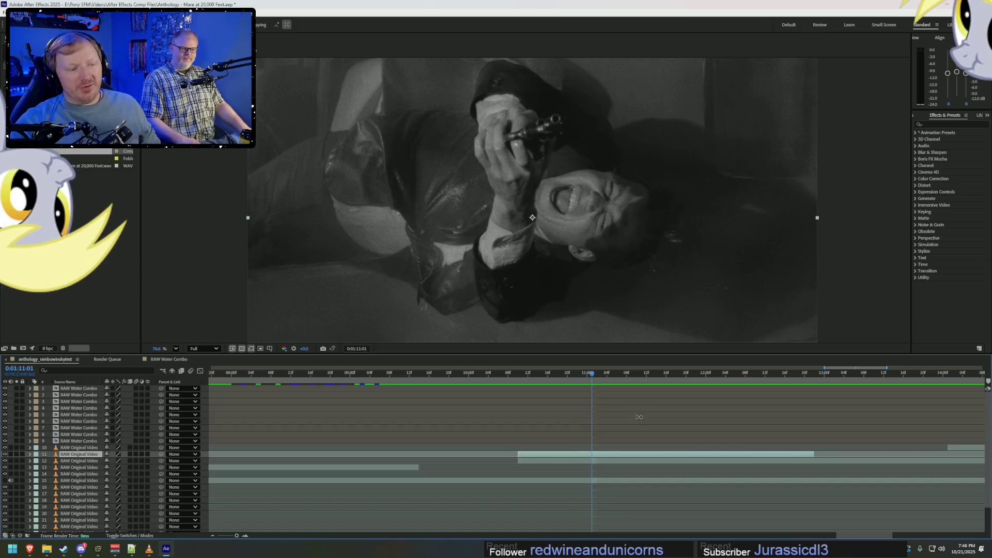
left_click_drag(574, 376, 789, 387)
scroll(787, 388, "down", 5, "alt")
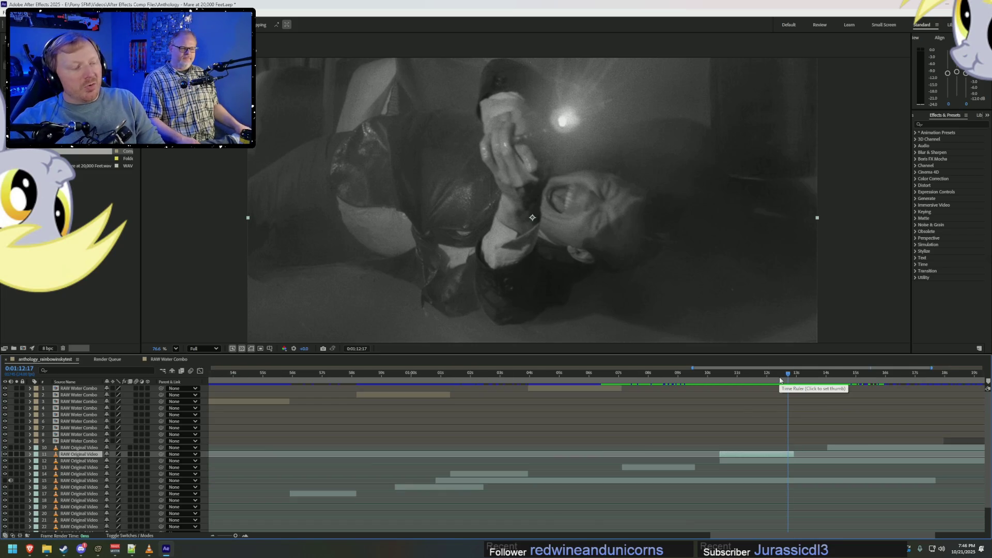
left_click_drag(814, 377, 827, 378)
key("alt+Tab")
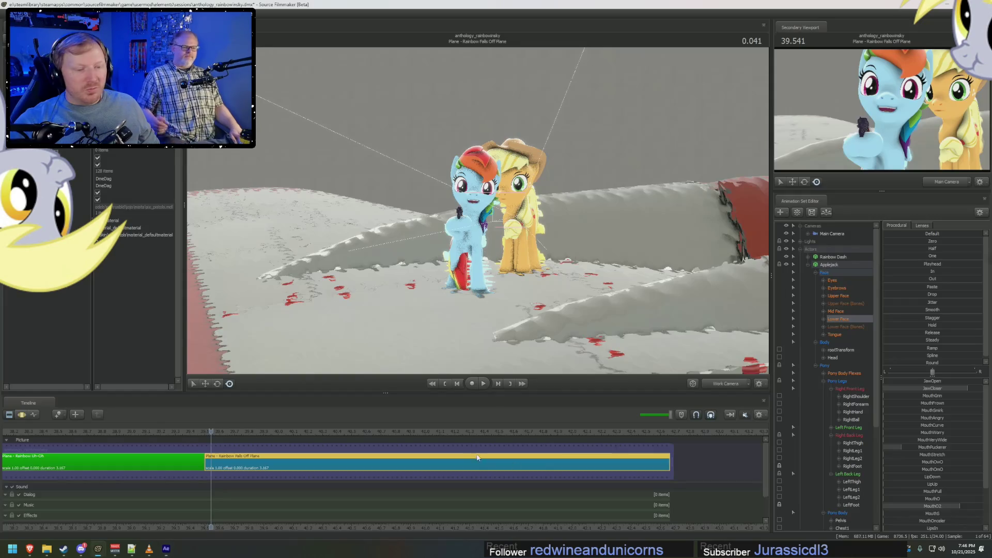
Scrub Rainbow Falls Off Plane back to 40.375, open its motion editor, then return to After Effects.
scroll(207, 432, "down", 2)
left_click_drag(228, 434, 335, 440)
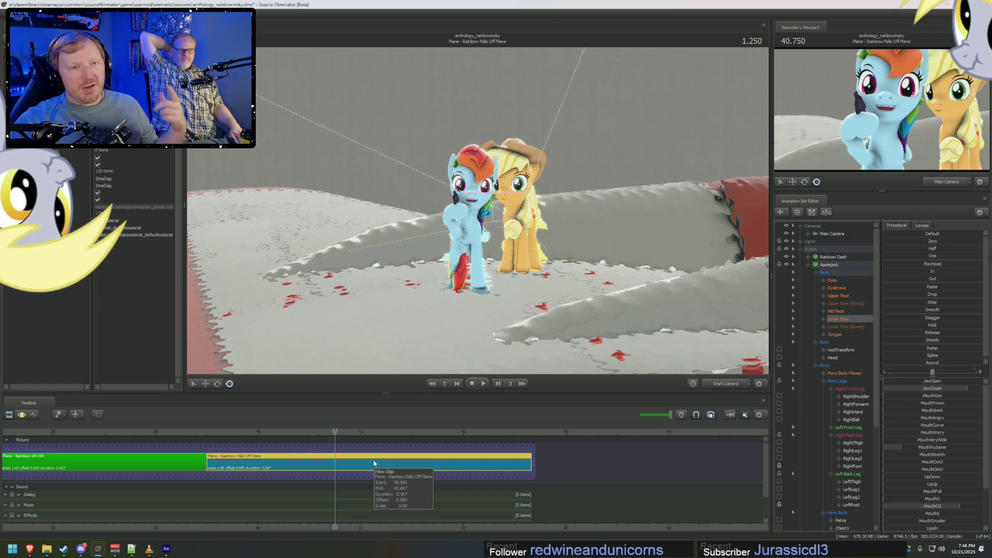
left_click(297, 463)
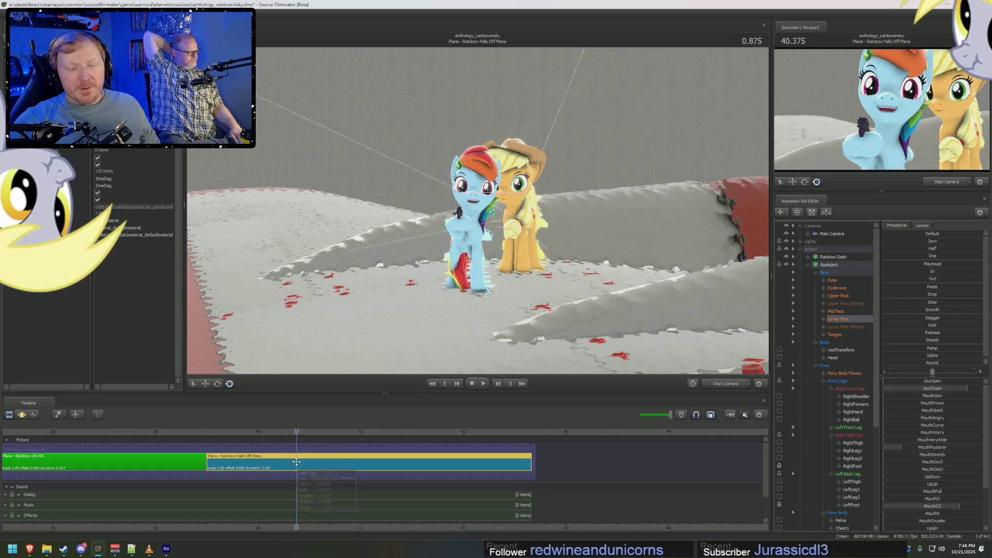
key("F3")
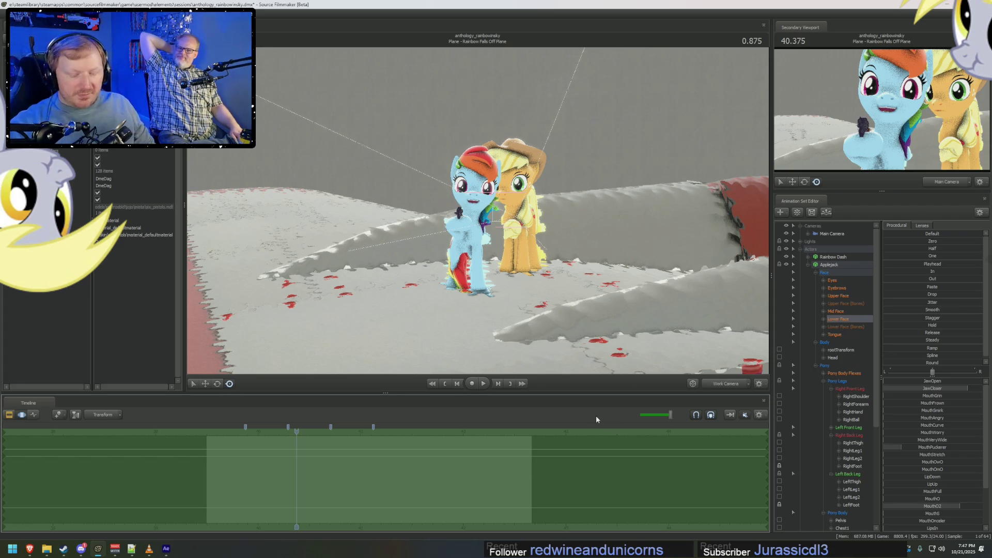
key("alt+Tab")
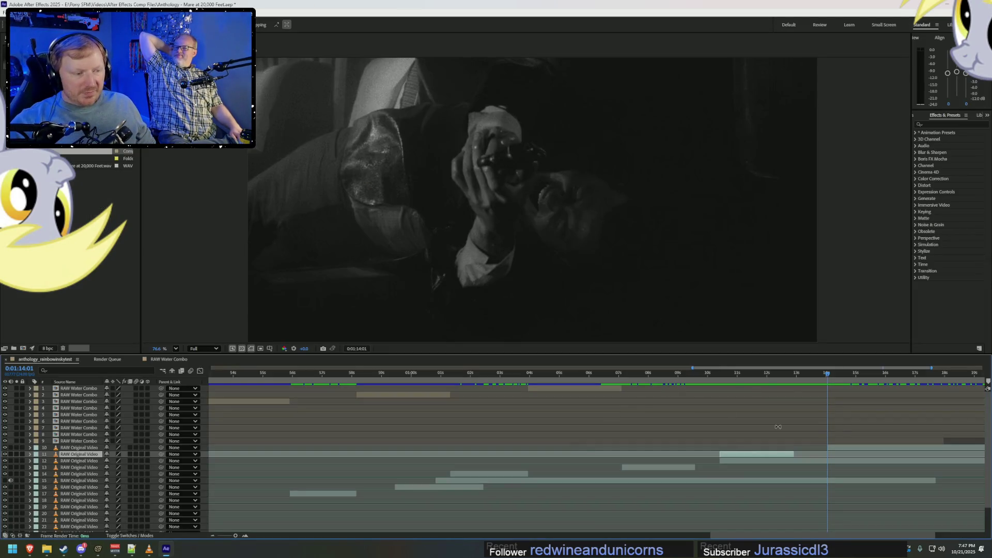
Scrub the time ruler to the transparent gap near 0:01:09:22, then return to Source Filmmaker.
left_click(789, 373)
left_click(708, 376)
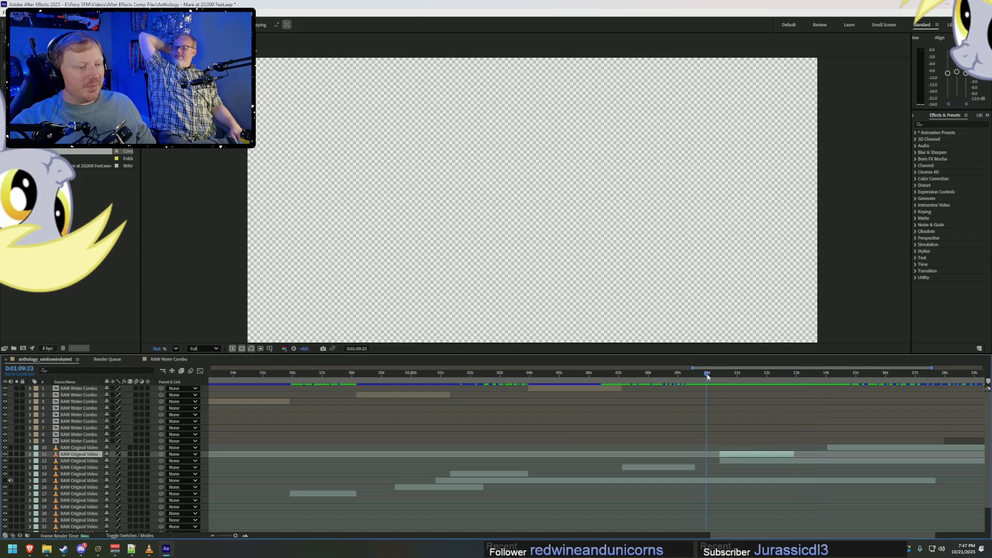
left_click(674, 383)
mouse_move(689, 384)
left_mouse_down()
mouse_move(721, 382)
mouse_move(706, 385)
left_mouse_up()
left_click(736, 379)
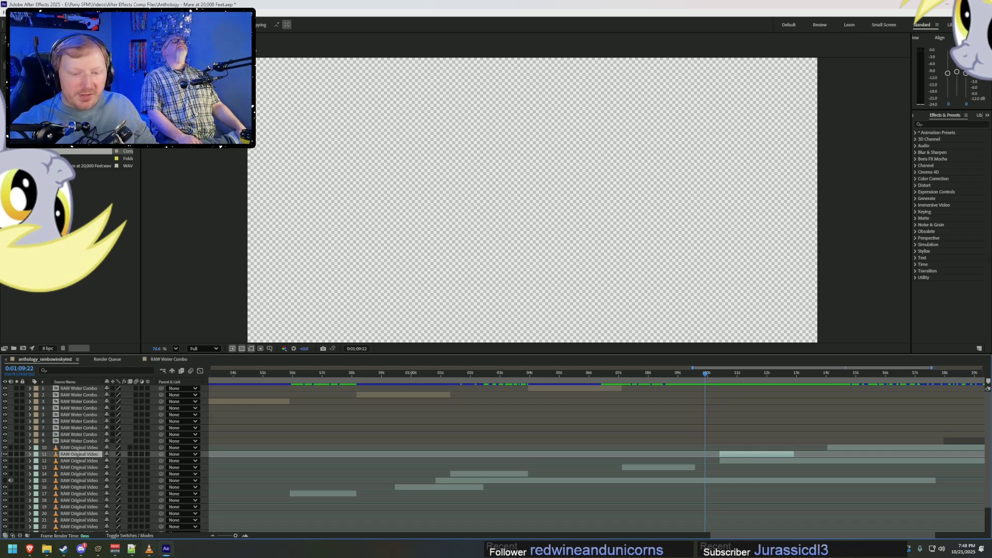
left_click(97, 549)
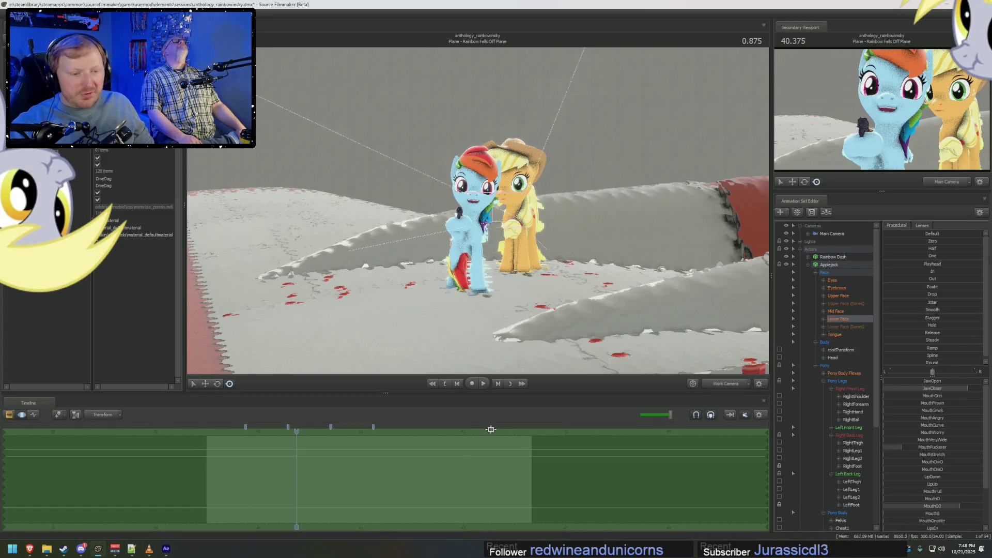
Back in the Clip Editor, scrub through Rainbow Making Out and jump into the Rainbow Boops shot.
key("F2")
left_click(162, 430)
mouse_move(162, 430)
left_mouse_down()
mouse_move(169, 435)
mouse_move(140, 433)
mouse_move(151, 433)
left_mouse_up()
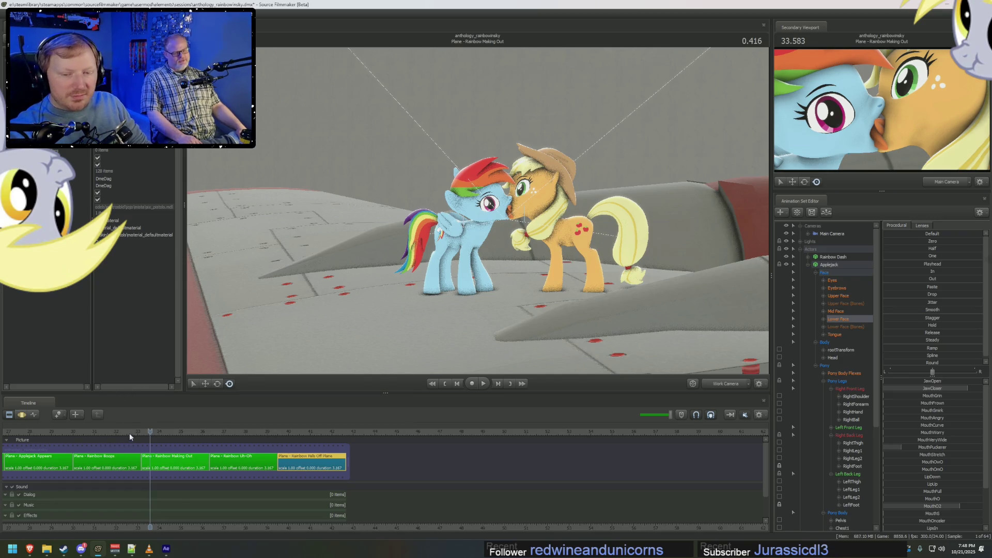
left_click(129, 433)
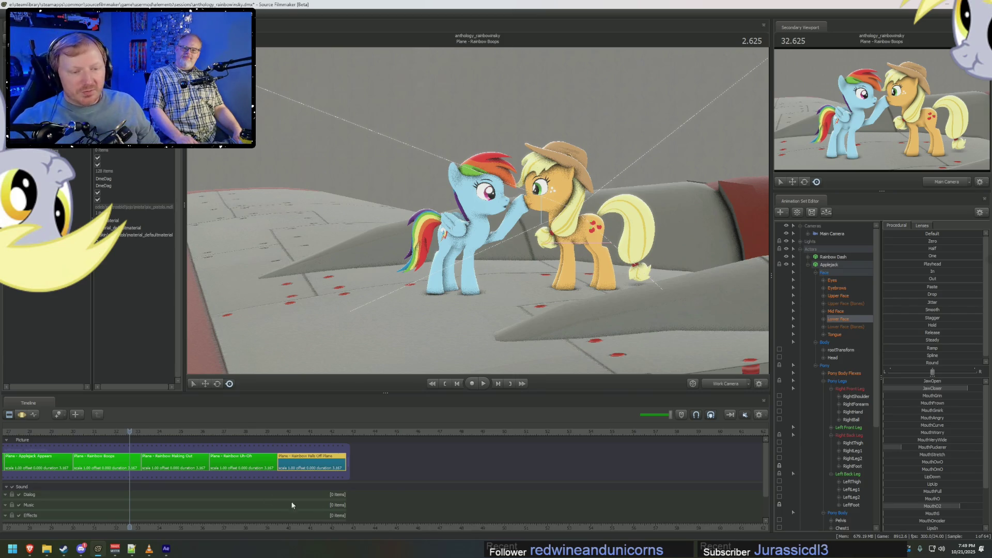
key("alt+Tab")
mouse_move(685, 371)
left_mouse_down()
mouse_move(661, 373)
mouse_move(702, 381)
left_mouse_up()
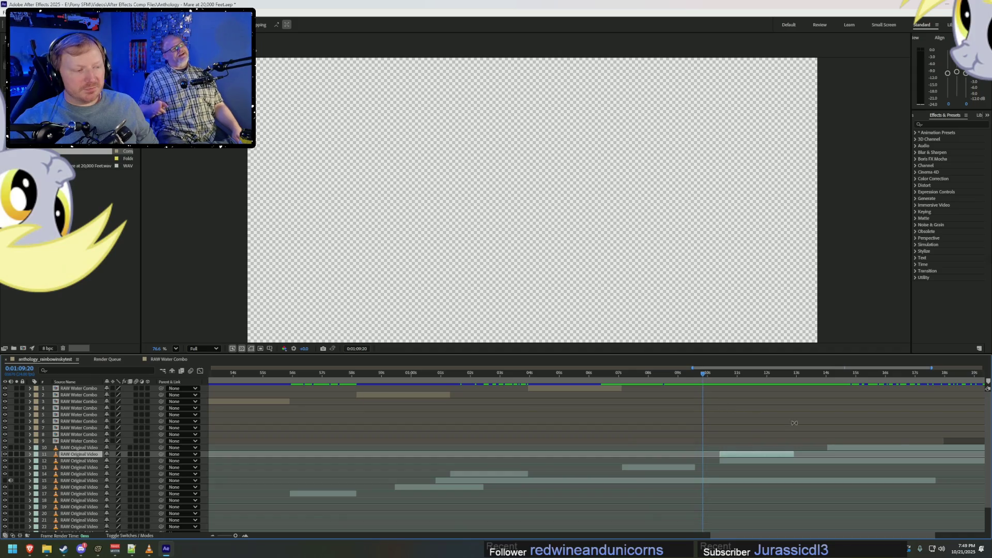
key("alt+Tab")
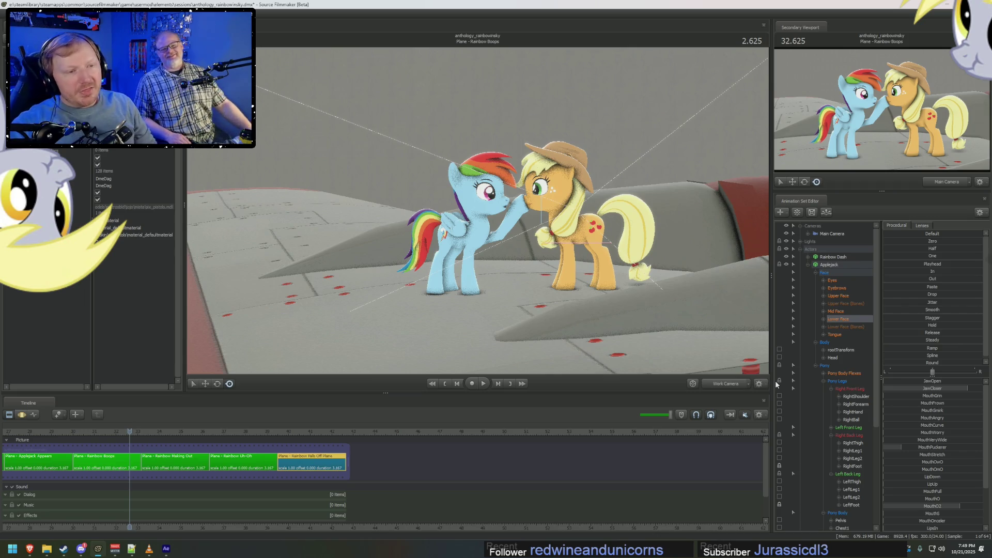
Scrub Rainbow Boops to 1.708, select Rainbow Making Out, and preview it through its shot camera.
mouse_move(128, 431)
left_mouse_down()
mouse_move(109, 431)
mouse_move(145, 431)
left_mouse_up()
left_click(147, 460)
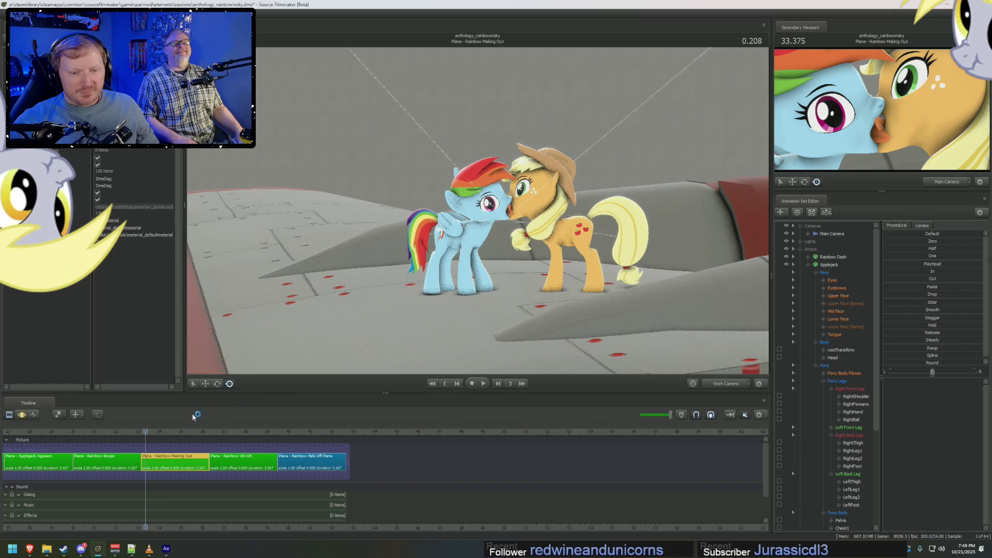
left_click(134, 457)
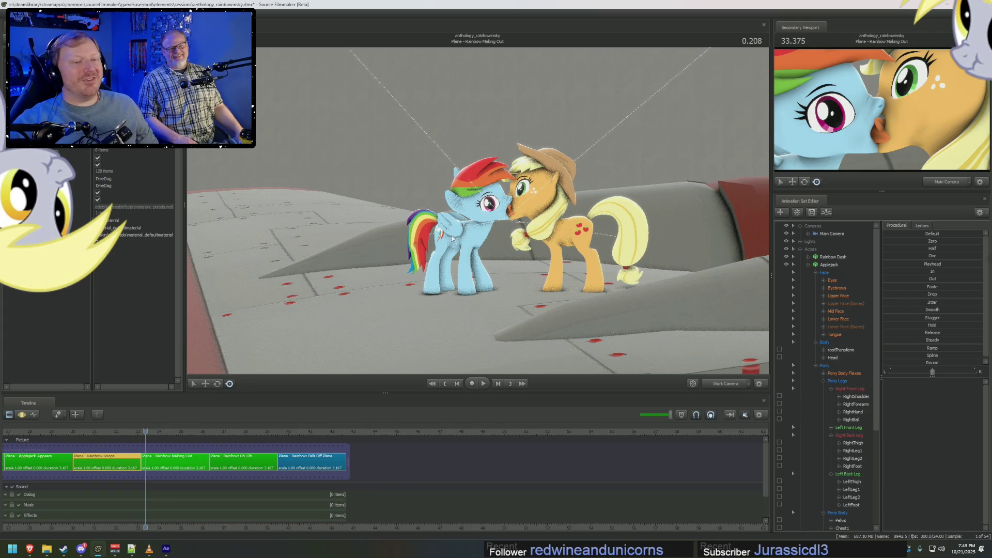
left_click(166, 472)
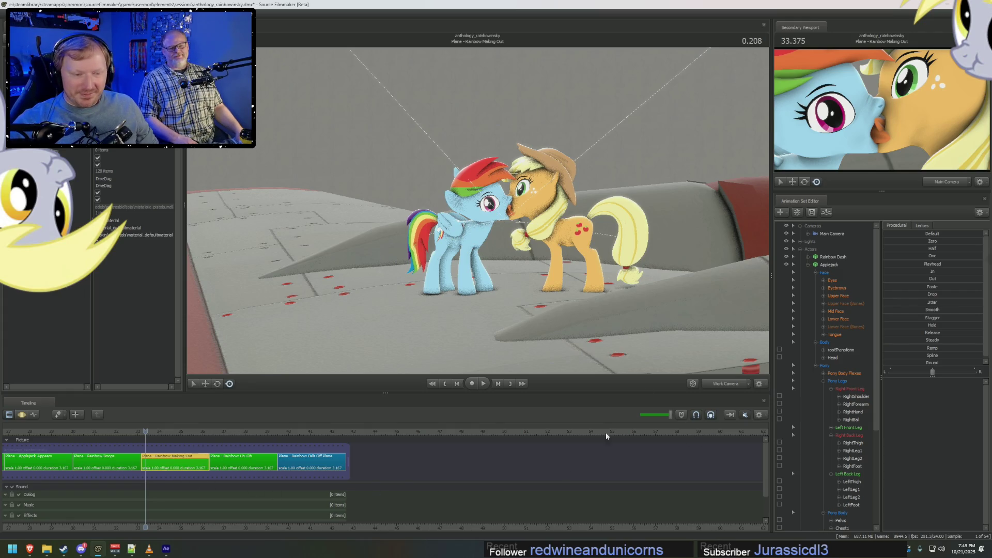
key("space")
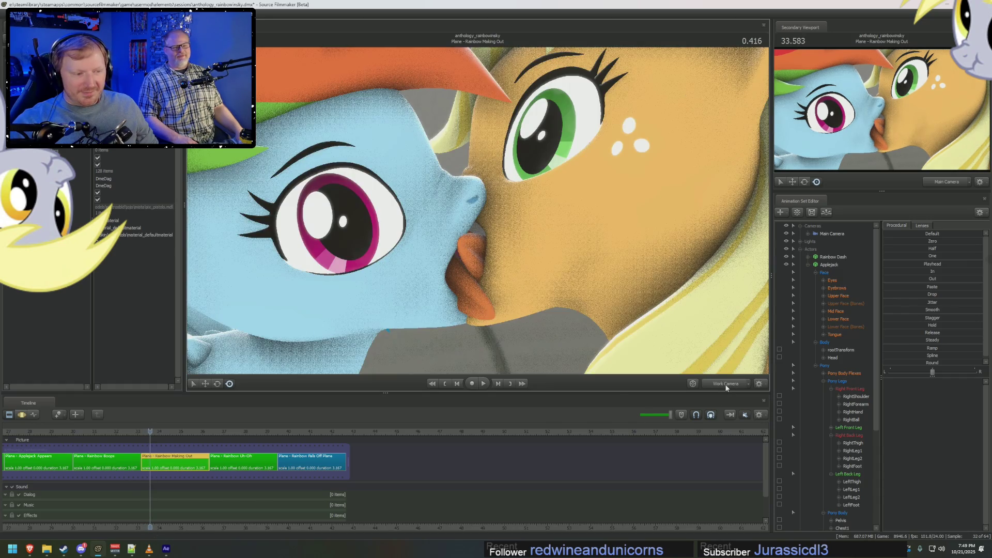
key("space")
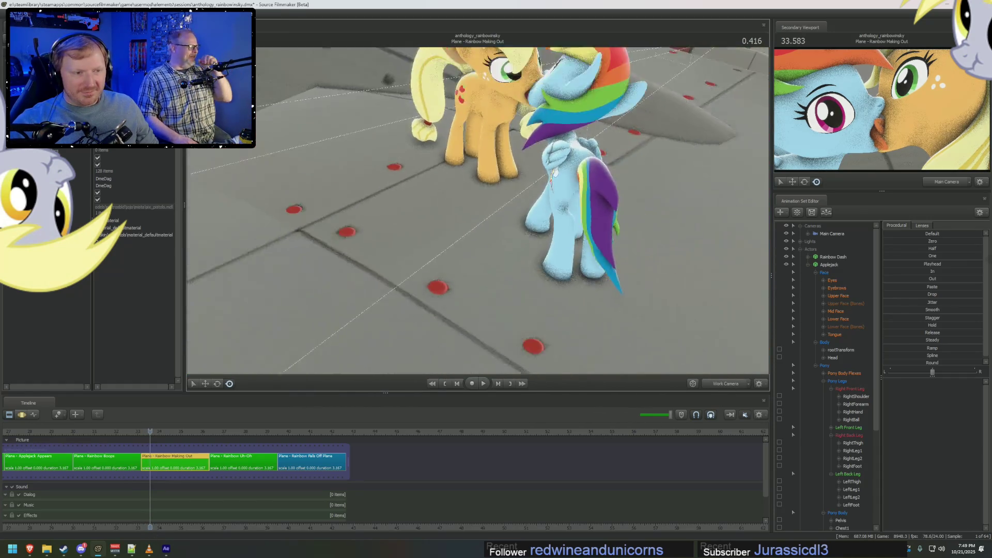
Open Rainbow Making Out in the Motion Editor and set the time to 1.25.
double_click(154, 460)
left_click_drag(178, 463, 173, 466)
left_click(746, 464)
left_click(188, 463)
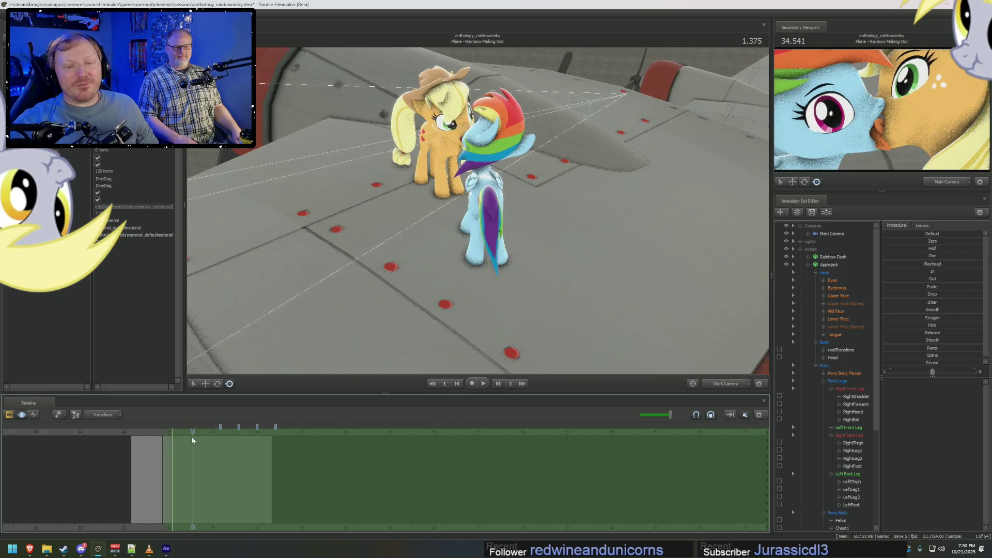
Select Rainbow Dash's root transform and rotate her over onto her side.
left_click(836, 351)
left_click(808, 265)
left_click(808, 257)
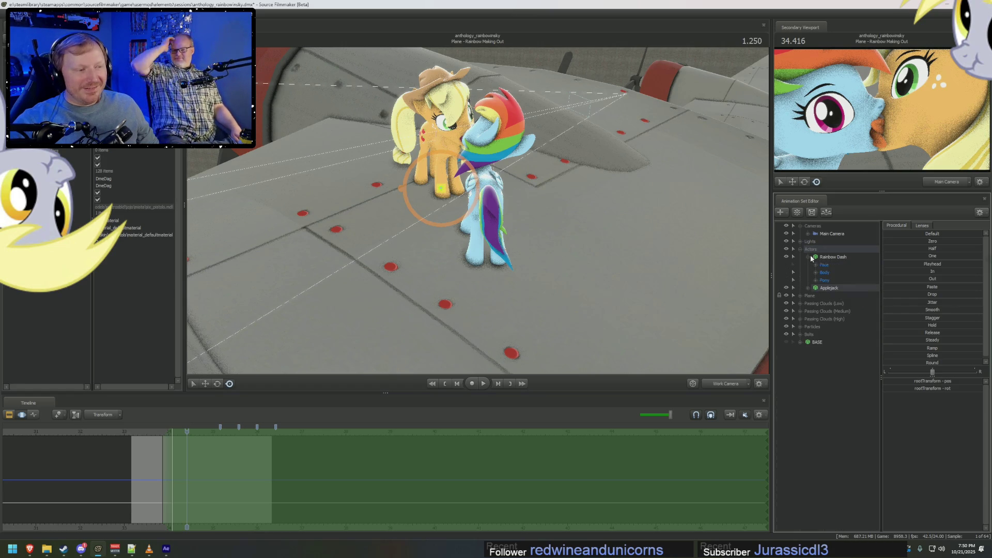
left_click(816, 273)
left_click(841, 280)
mouse_move(392, 310)
left_mouse_down()
mouse_move(449, 222)
mouse_move(468, 217)
mouse_move(448, 217)
mouse_move(488, 225)
mouse_move(473, 211)
left_mouse_up()
key("e")
key("w")
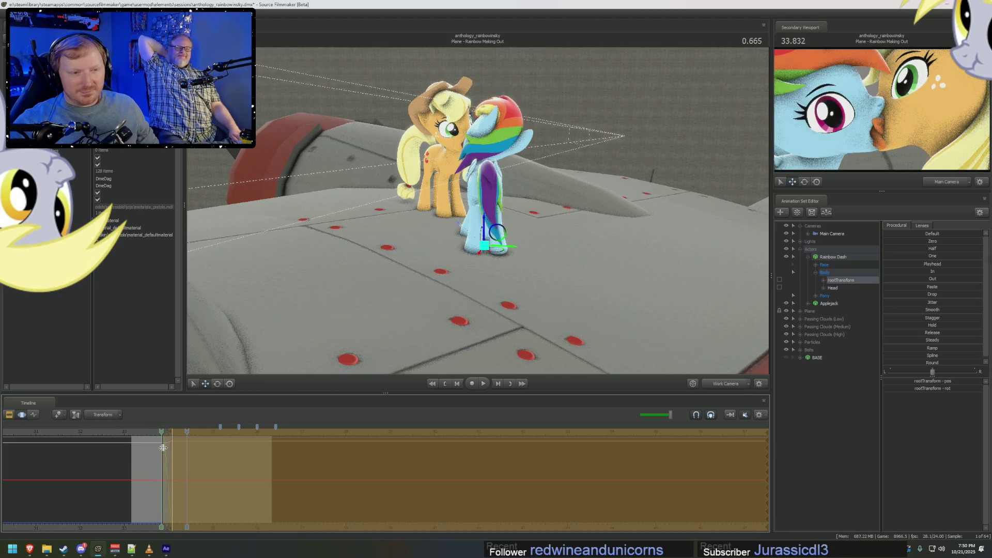
key("e")
left_click_drag(463, 207, 466, 202)
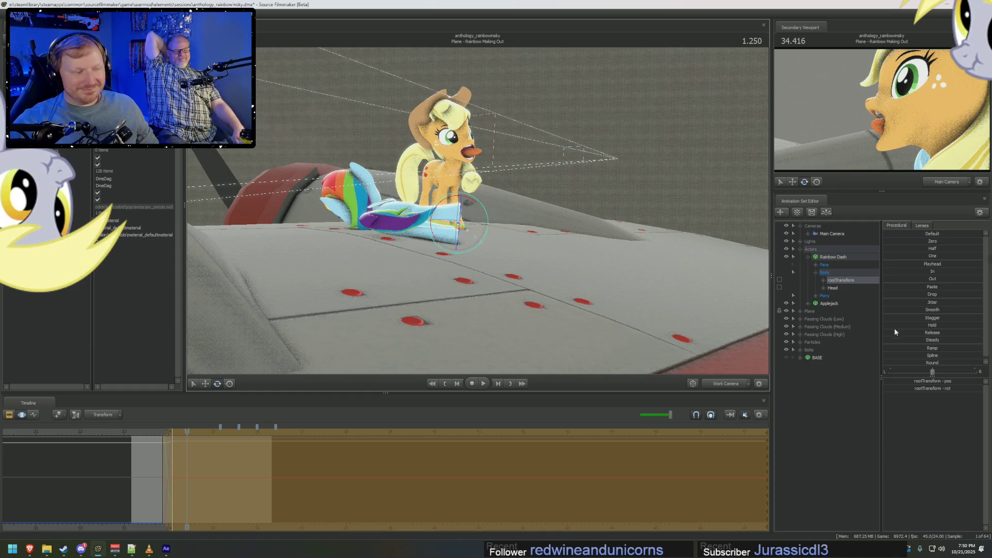
Bend Rainbow Dash's Neck bone to suit her lying pose.
left_click(816, 296)
left_click(823, 327)
left_click(840, 357)
left_click_drag(401, 195, 387, 306)
Go to time 2.375 and undo Rainbow Dash's accidental shift, reselecting her root transform.
mouse_move(187, 473)
left_mouse_down()
mouse_move(464, 486)
mouse_move(175, 491)
left_mouse_up()
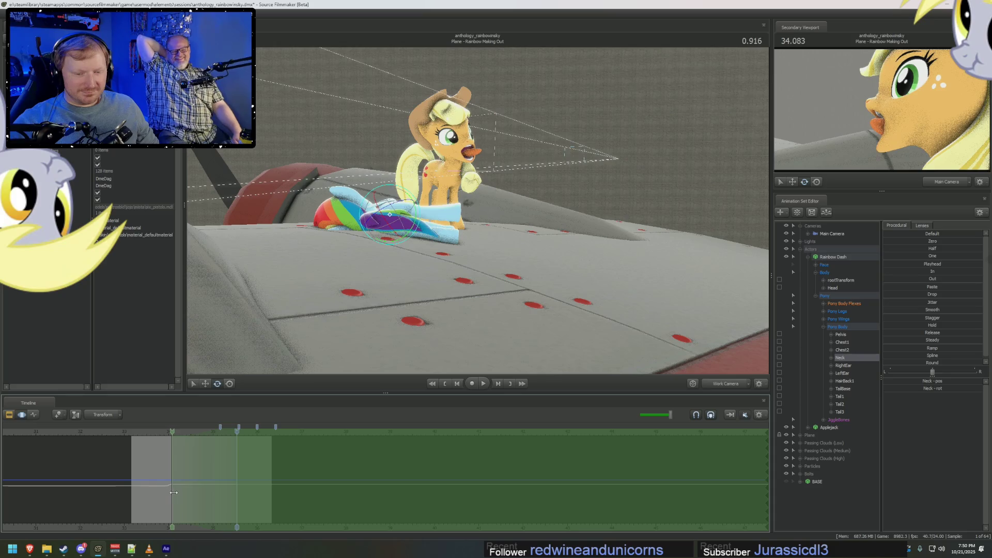
left_click(236, 483)
mouse_move(542, 229)
left_mouse_down()
mouse_move(310, 231)
mouse_move(332, 227)
left_mouse_up()
key("ctrl+z")
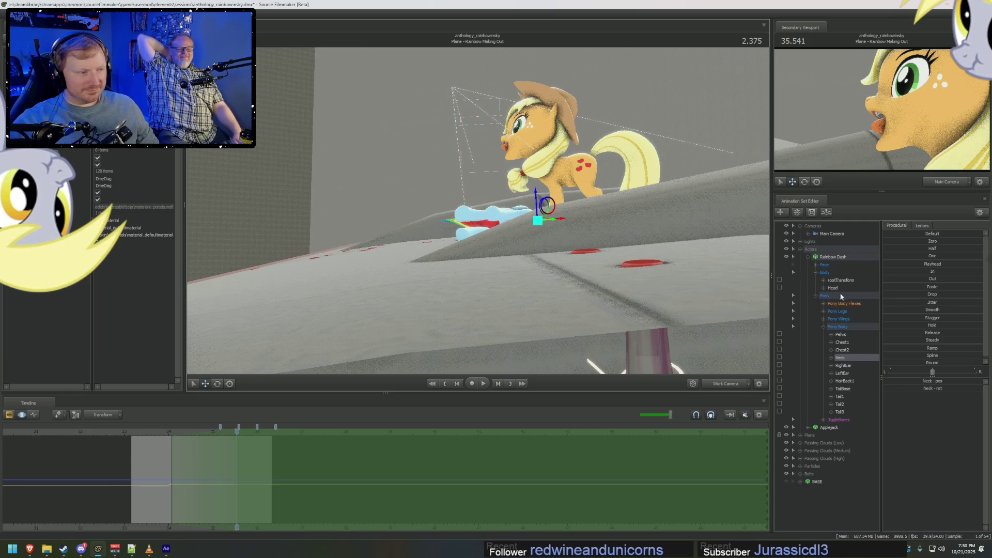
left_click(841, 280)
mouse_move(561, 222)
left_mouse_down()
mouse_move(310, 211)
mouse_move(288, 231)
mouse_move(306, 215)
mouse_move(352, 231)
left_mouse_up()
key("e")
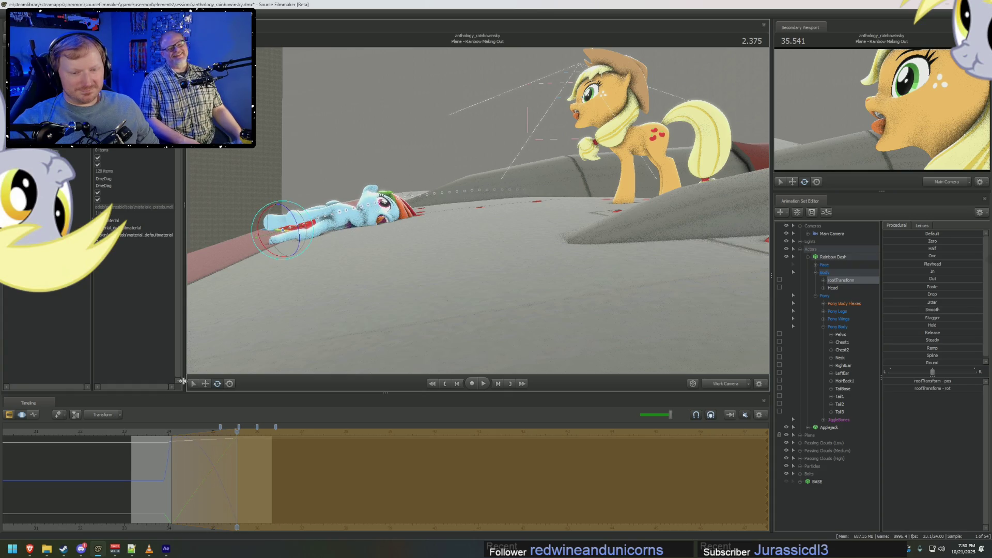
Play back the Rainbow Making Out shot from near its start to preview the fall.
left_click(136, 439)
mouse_move(362, 335)
left_mouse_down()
mouse_move(517, 310)
mouse_move(704, 348)
mouse_move(646, 320)
left_mouse_up()
key("space")
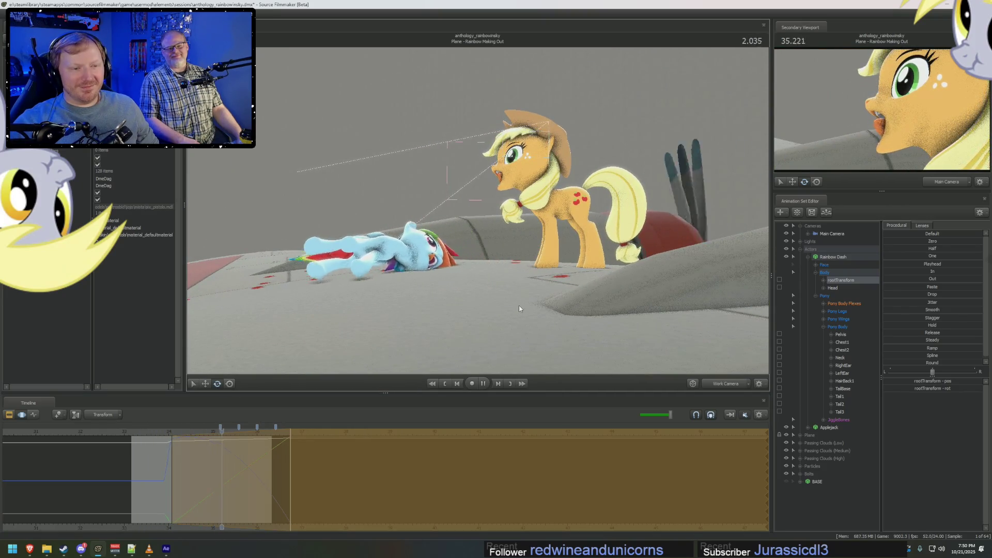
key("space")
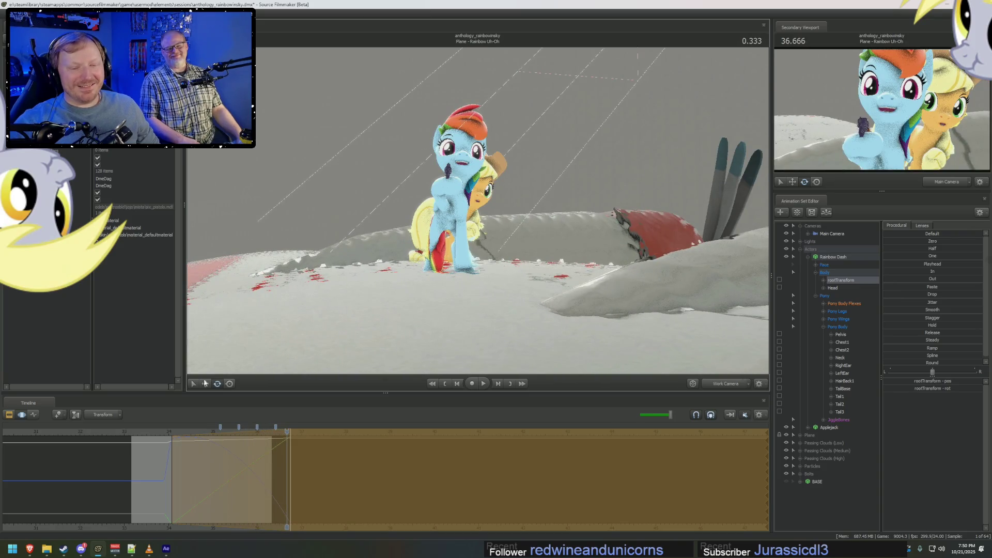
left_click(162, 432)
key("space")
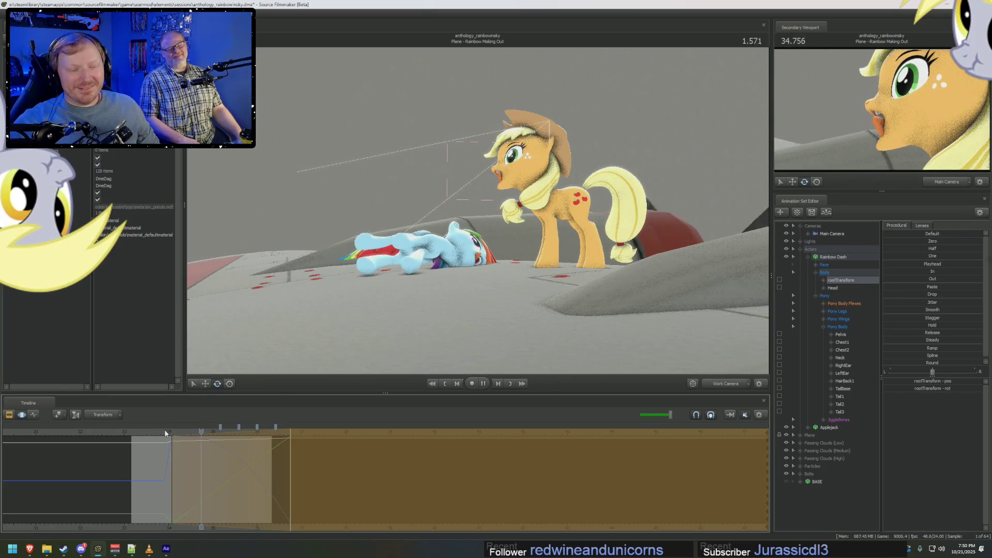
key("space")
key("space")
key("space")
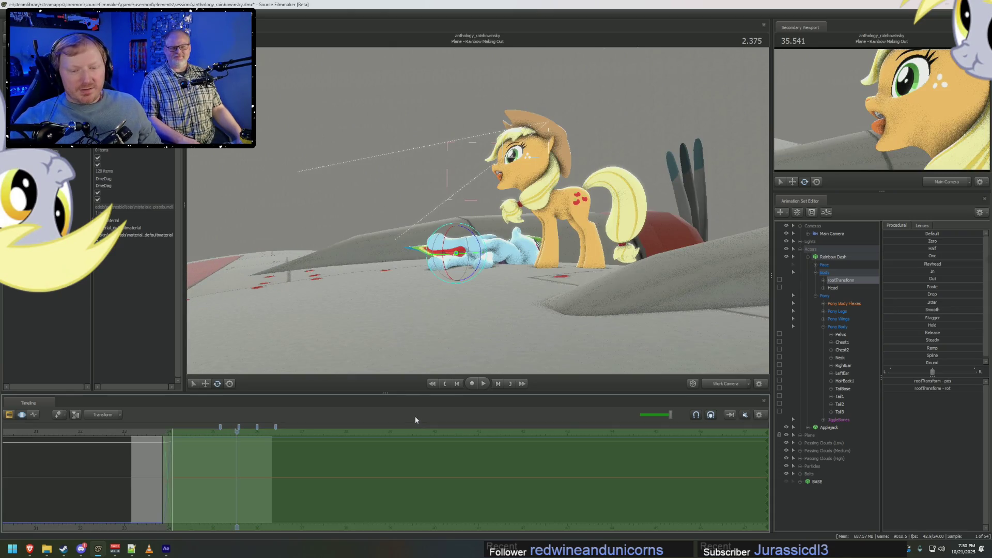
Toggle the timeline between shot list and animation views and move the time to about 33.7.
key("ctrl+1")
key("ctrl+2")
key("ctrl+1")
key("ctrl+2")
left_click(156, 436)
key("F2")
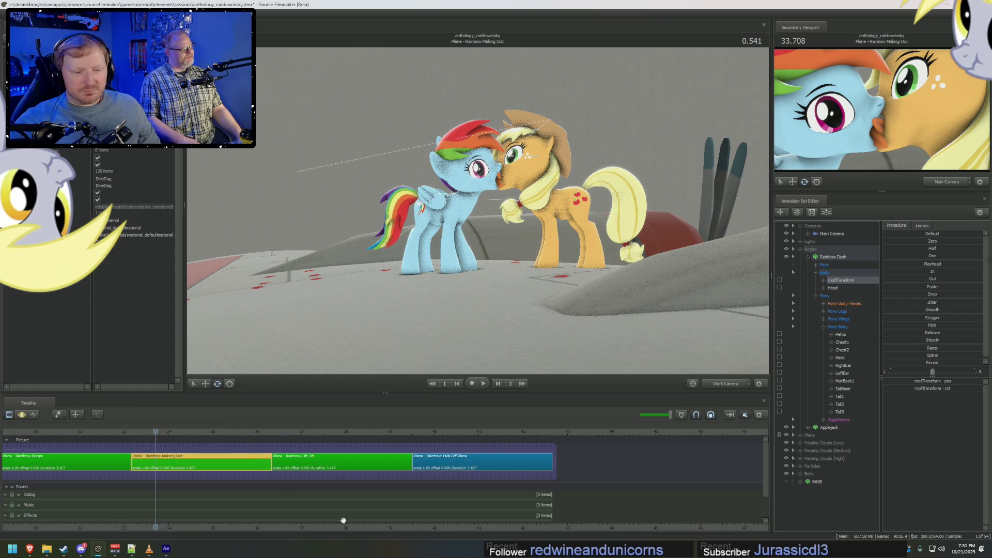
Pan through the Uh-Oh, Falls Off Plane and Making Out clips, ending on Rainbow Boops at 32.333.
middle_click_drag(343, 520, 573, 519)
left_click(568, 464)
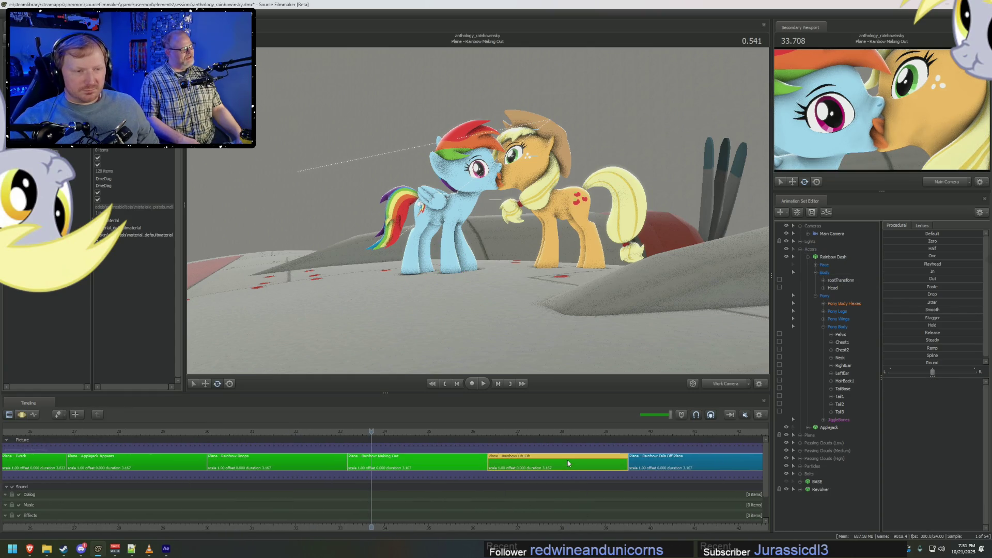
left_click(658, 430)
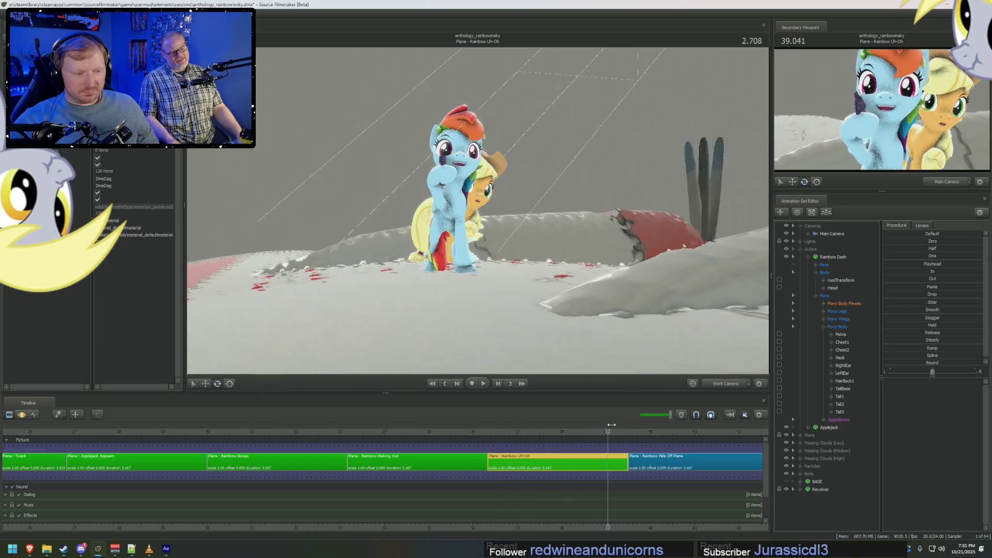
left_click_drag(660, 429, 311, 430)
left_click(298, 468)
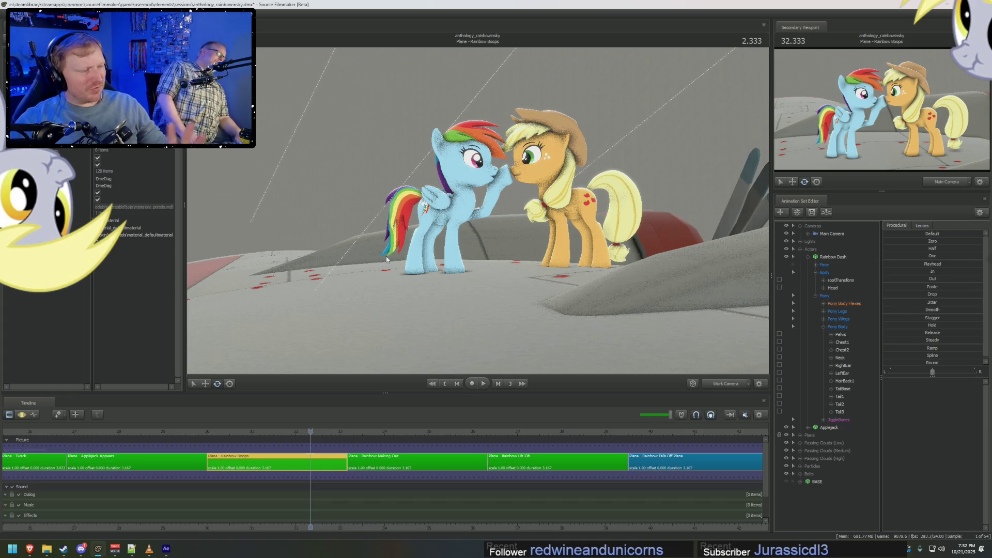
scroll(336, 531, "up", 2)
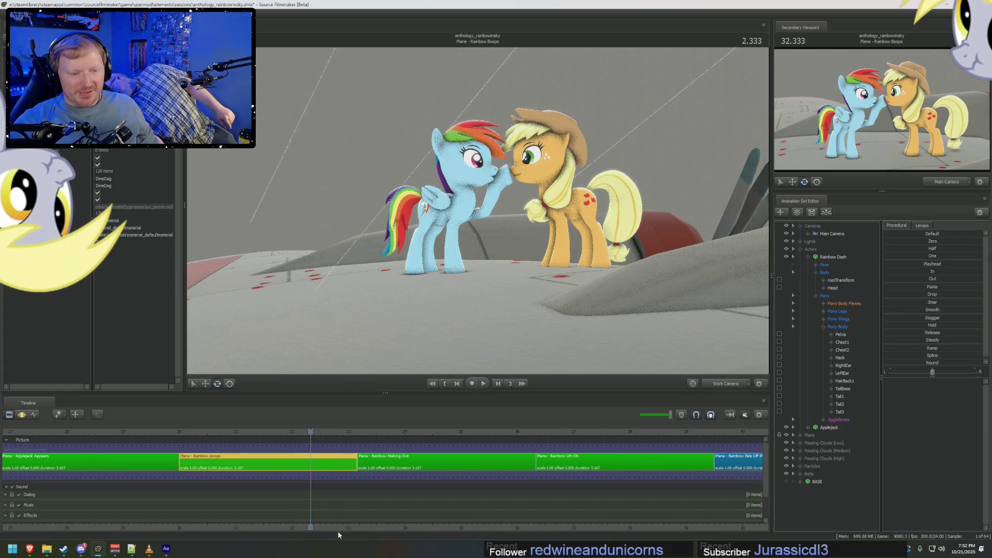
middle_click_drag(349, 528, 403, 527)
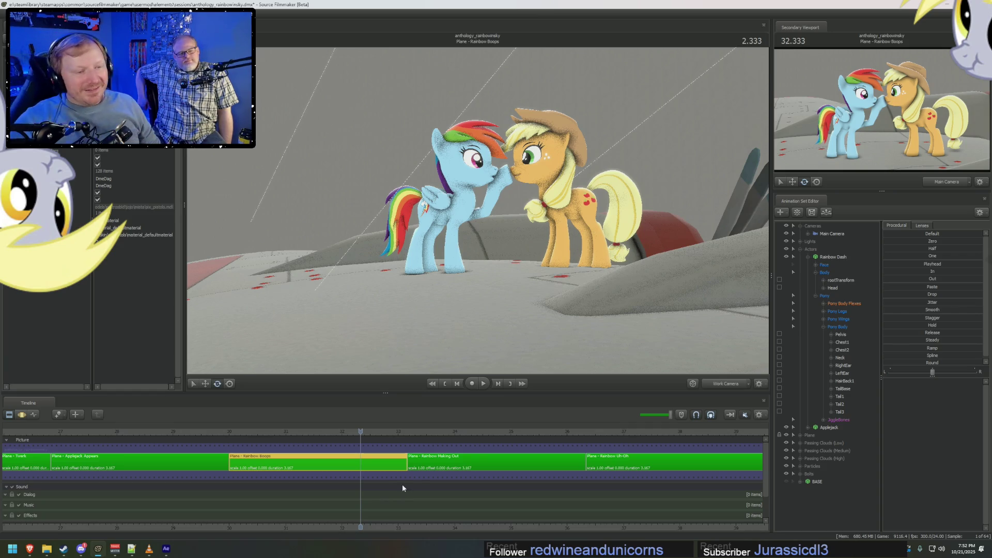
mouse_move(428, 468)
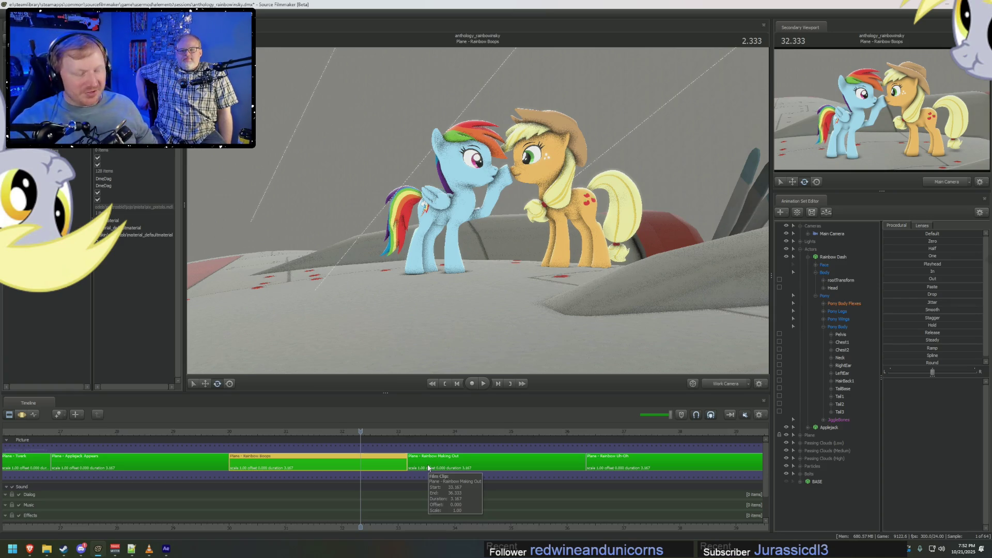
key("Left")
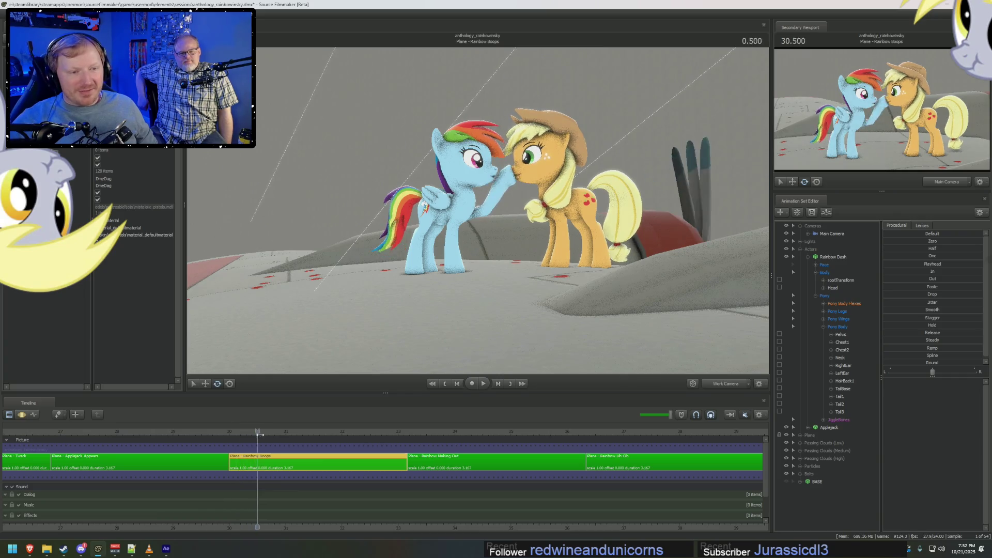
scroll(398, 465, "down", 2)
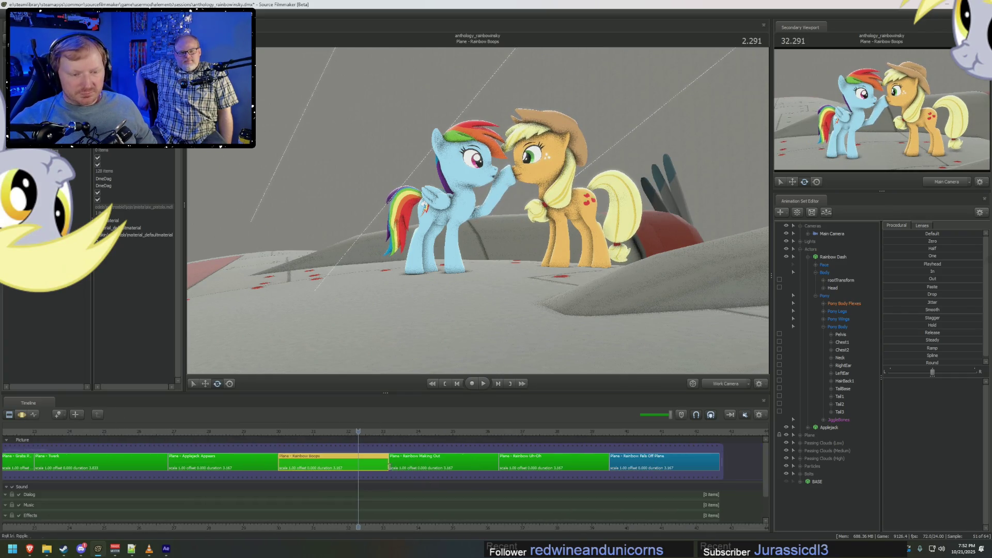
Duplicate the Rainbow Boops shot as Rainbow Boops2 and move the time into it.
key("ctrl+d")
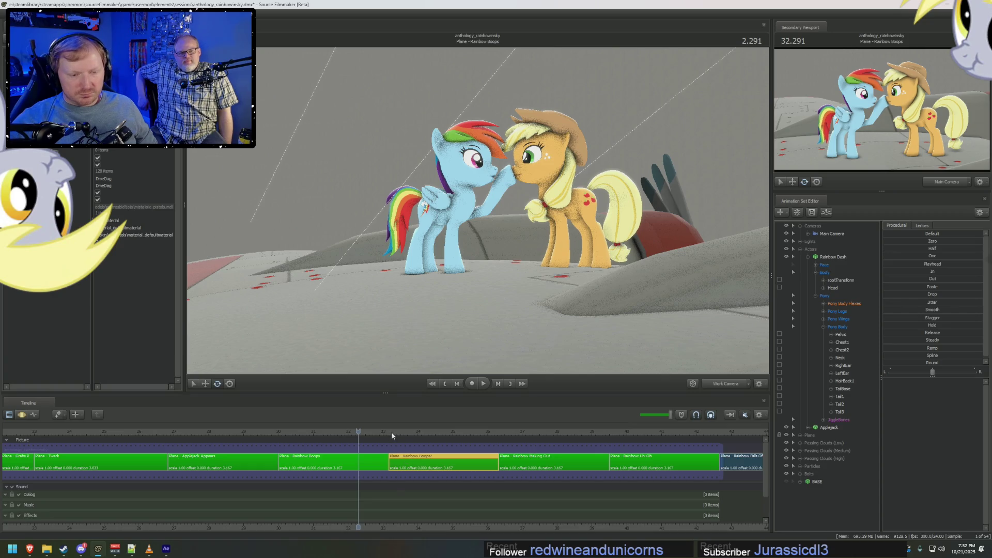
left_click(395, 432)
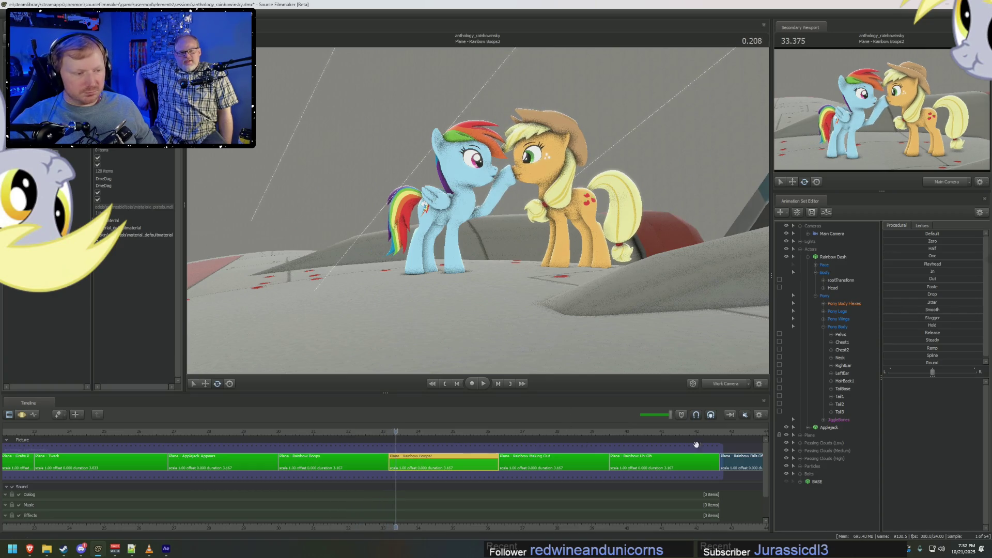
key("Right")
scroll(532, 302, "up", 5)
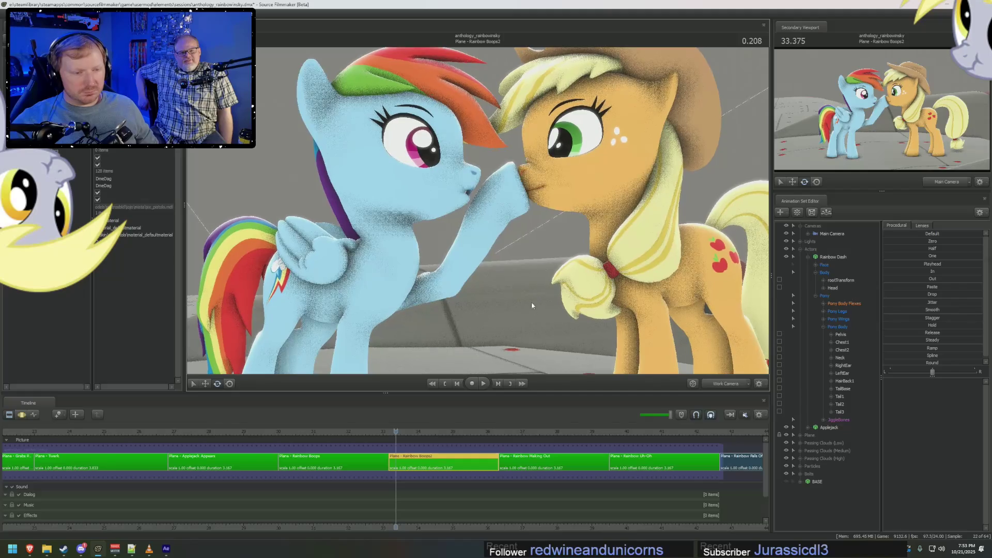
mouse_move(309, 430)
left_mouse_down()
mouse_move(237, 430)
mouse_move(292, 430)
left_mouse_up()
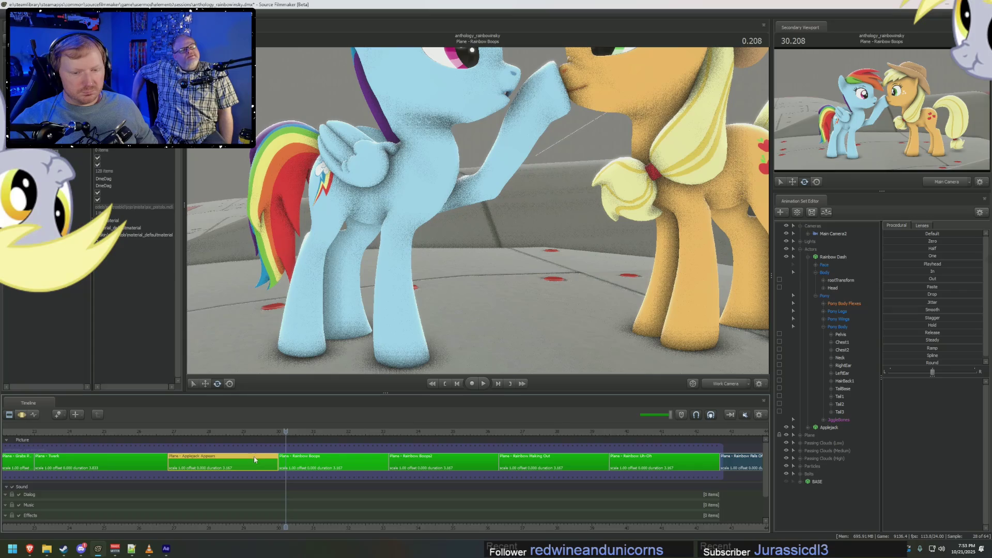
left_click(417, 431)
left_click_drag(417, 430, 421, 430)
left_click(448, 457)
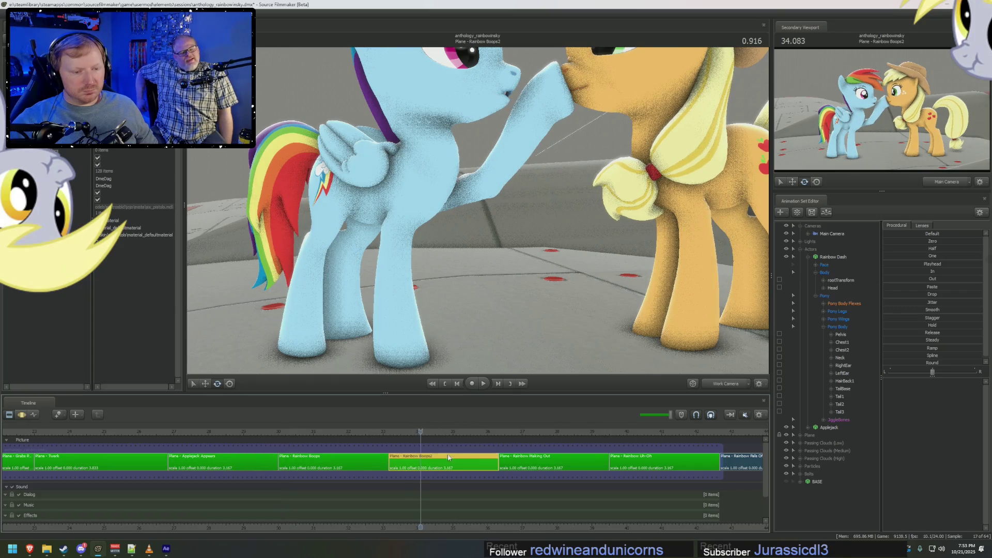
Flatten Applejack's and Rainbow Dash's motion within the time selection, then step slightly earlier.
left_click(832, 257)
left_click(808, 257)
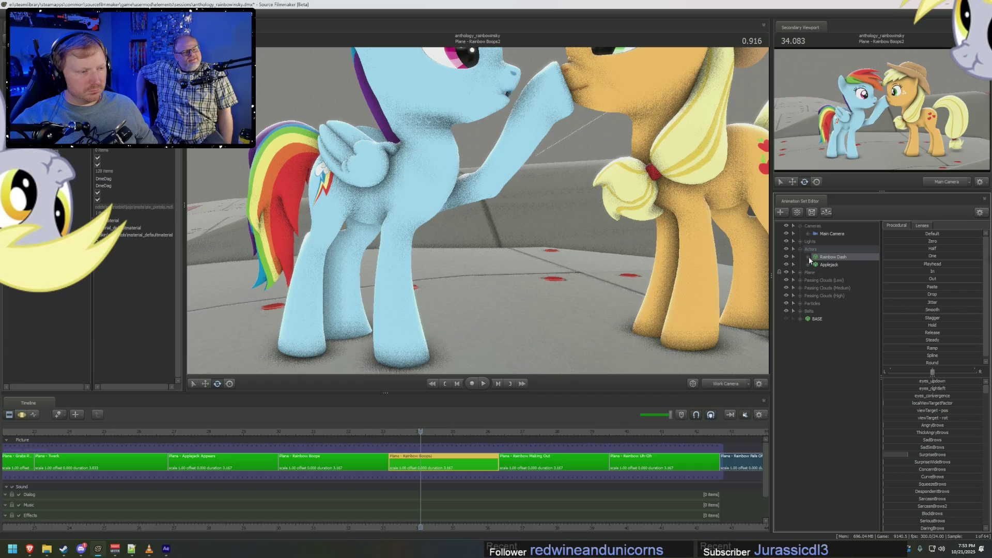
left_click(827, 265)
left_click(830, 257, "ctrl")
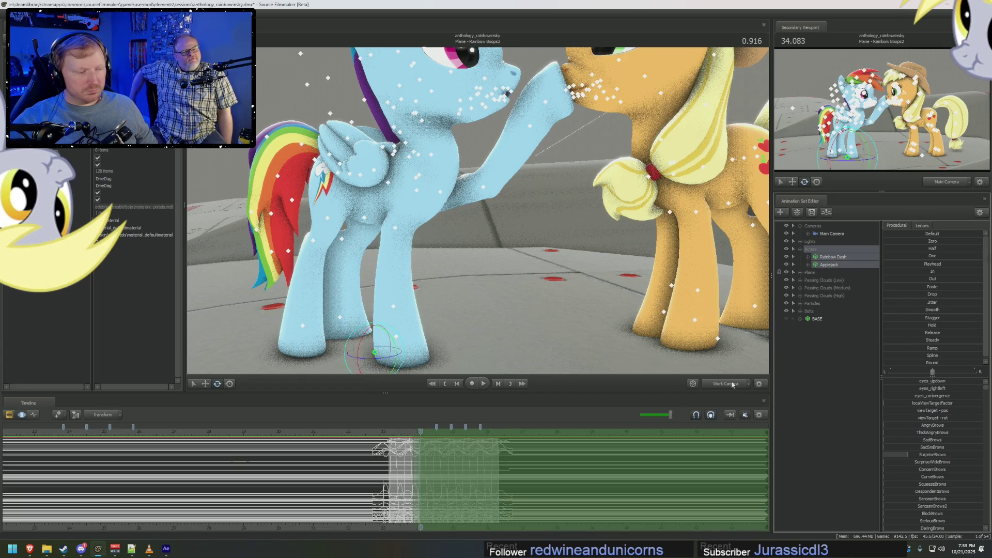
left_click(904, 274)
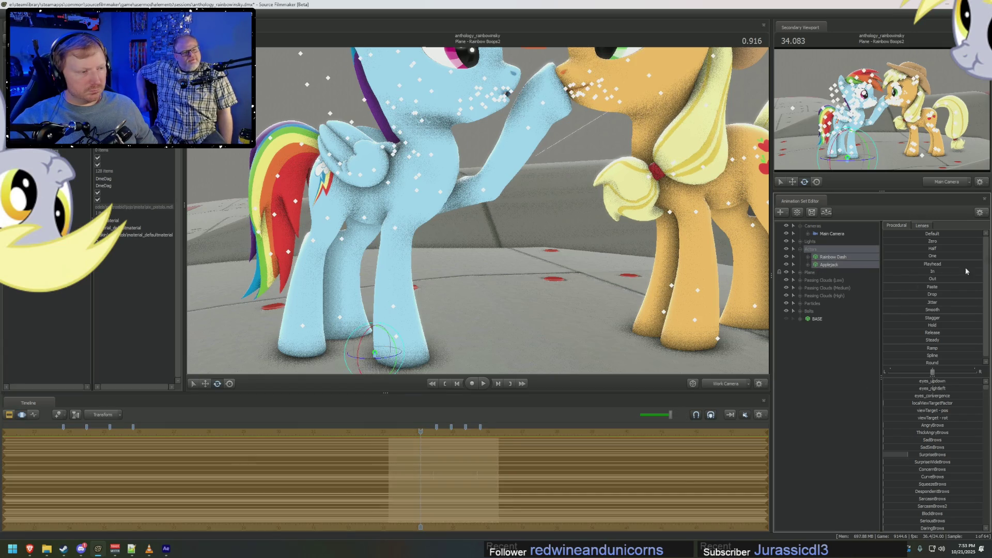
left_click_drag(421, 430, 418, 430)
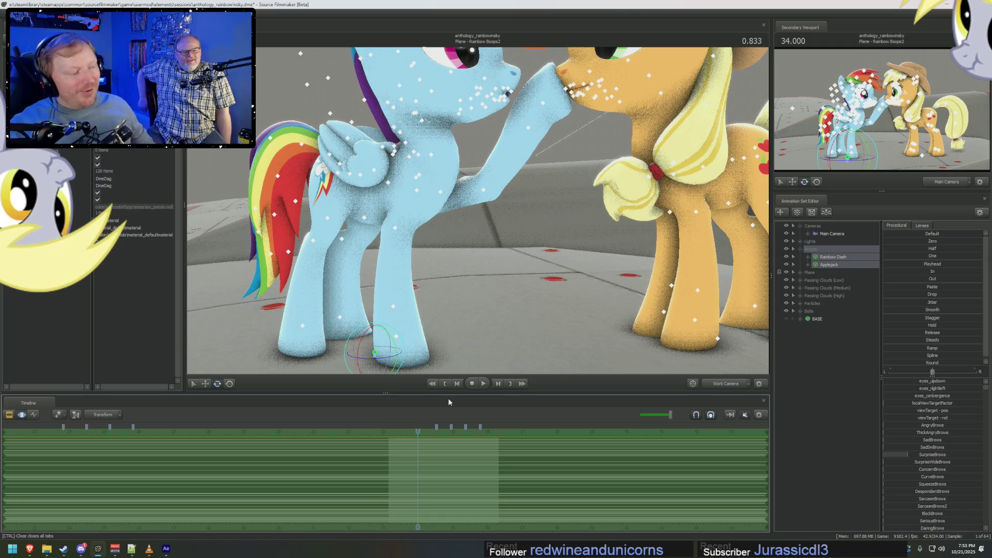
left_click(450, 310)
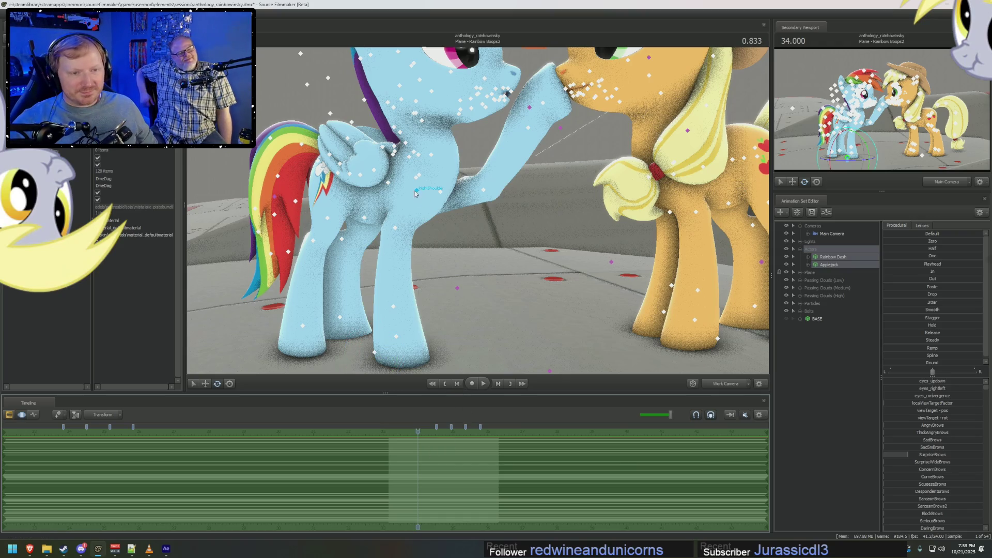
Rotate Rainbow Dash's LeftShoulder, LeftForearm and LeftHand to lift her hoof off Applejack's nose.
left_click(416, 191)
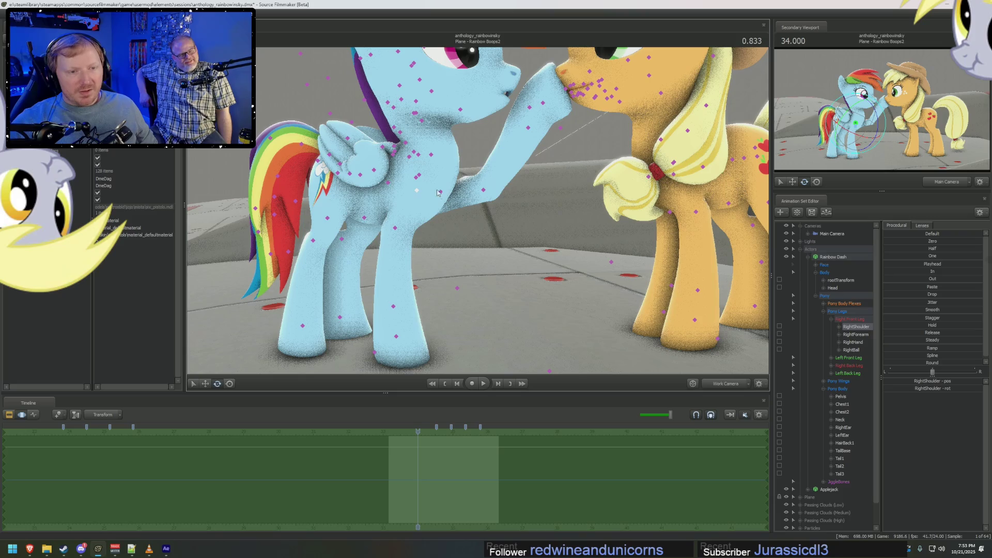
left_click(437, 193)
mouse_move(464, 184)
left_mouse_down()
mouse_move(467, 205)
mouse_move(458, 198)
mouse_move(511, 205)
mouse_move(468, 190)
mouse_move(466, 217)
mouse_move(465, 208)
left_mouse_up()
left_click(467, 204)
left_click(516, 182)
left_click(446, 192)
left_click(466, 219)
left_click(444, 194)
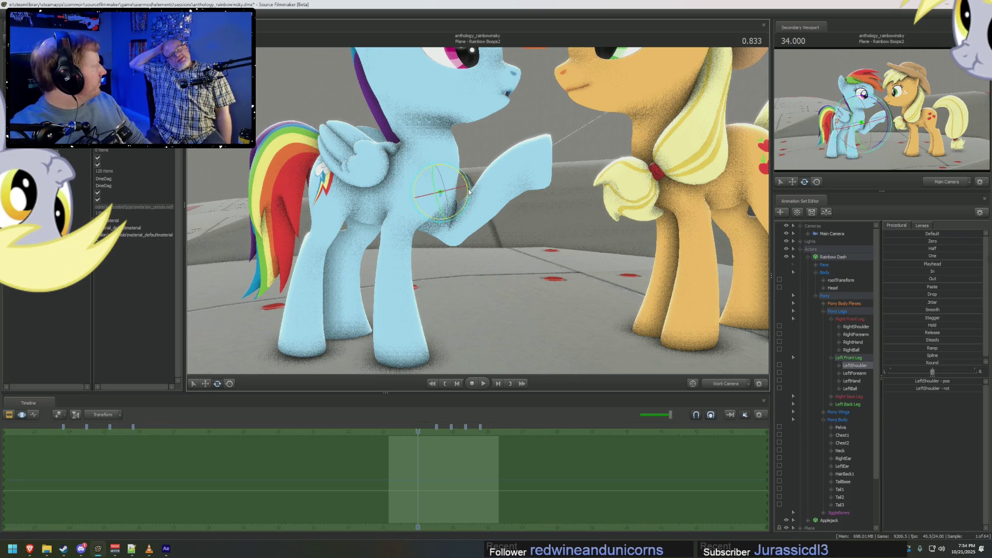
middle_click_drag(507, 218, 538, 222)
left_click_drag(538, 222, 478, 216)
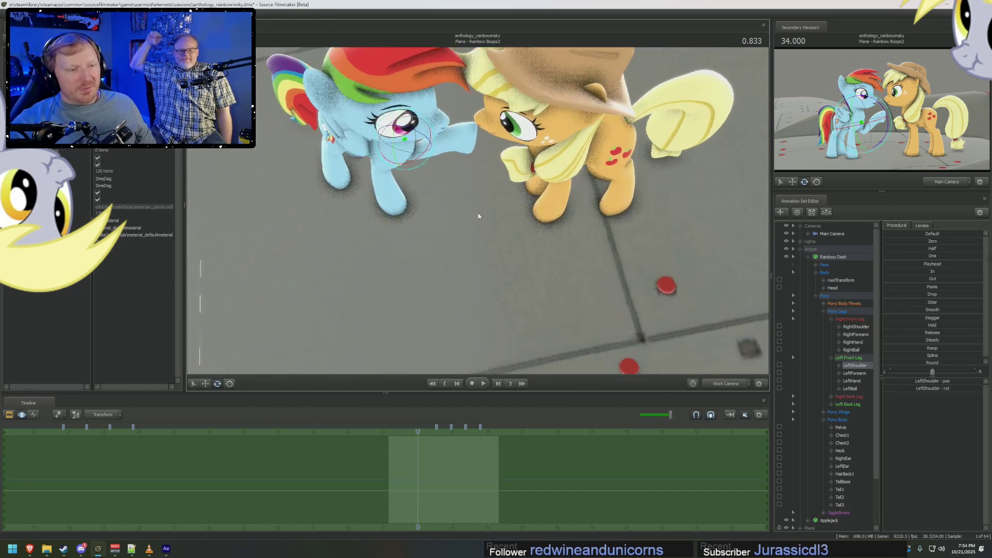
left_click(804, 256)
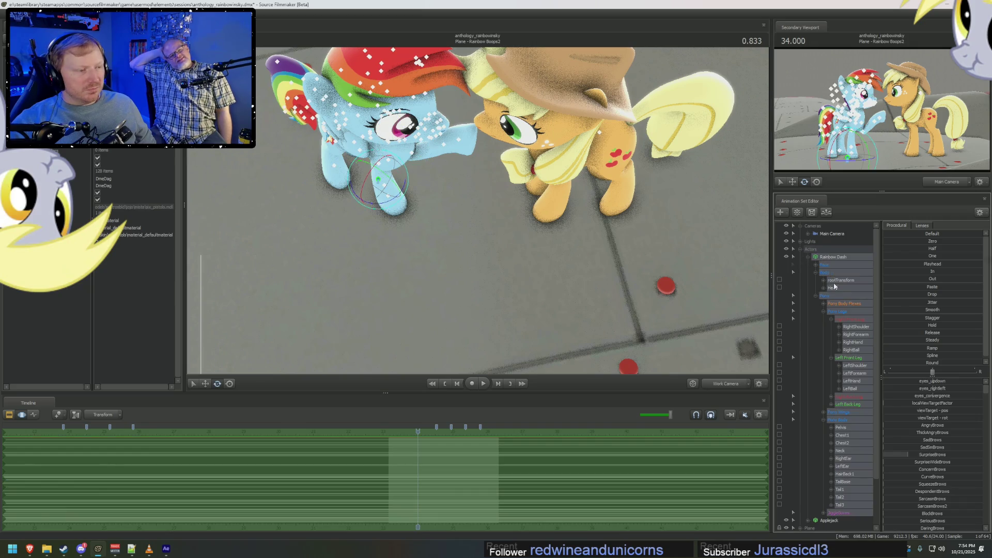
Select Applejack and rotate her root slightly toward Rainbow Dash's raised hoof.
left_click(807, 257)
left_click(838, 272)
mouse_move(610, 238)
left_mouse_down()
mouse_move(599, 222)
mouse_move(589, 248)
mouse_move(595, 232)
mouse_move(579, 217)
left_mouse_up()
left_click(523, 262)
key("e")
left_click_drag(523, 261, 502, 244)
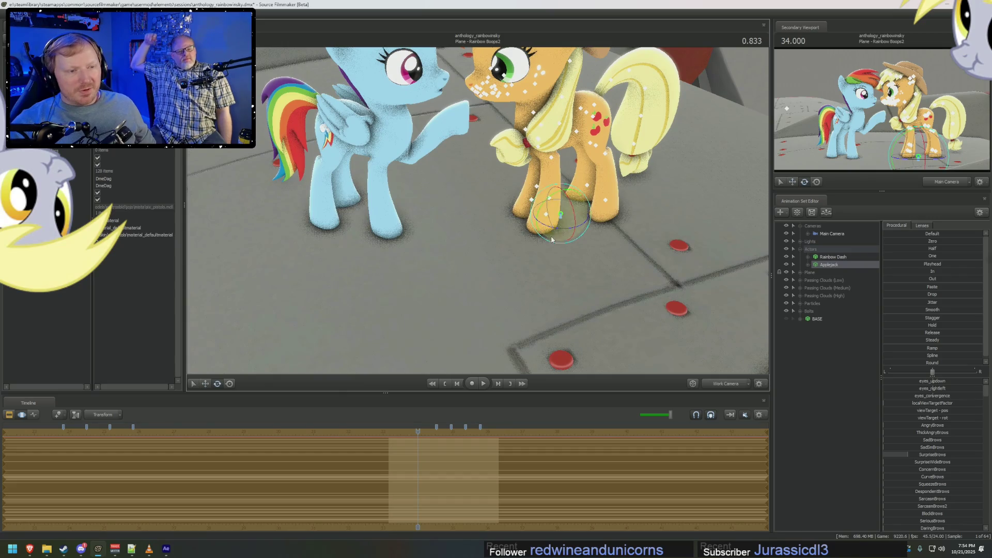
mouse_move(566, 222)
left_mouse_down()
mouse_move(557, 231)
mouse_move(651, 223)
mouse_move(651, 243)
left_mouse_up()
key("e")
key("w")
Orbit in close on both ponies' heads and select Applejack's LeftShoulder bone.
mouse_move(488, 319)
left_mouse_down()
mouse_move(579, 258)
mouse_move(491, 224)
left_mouse_up()
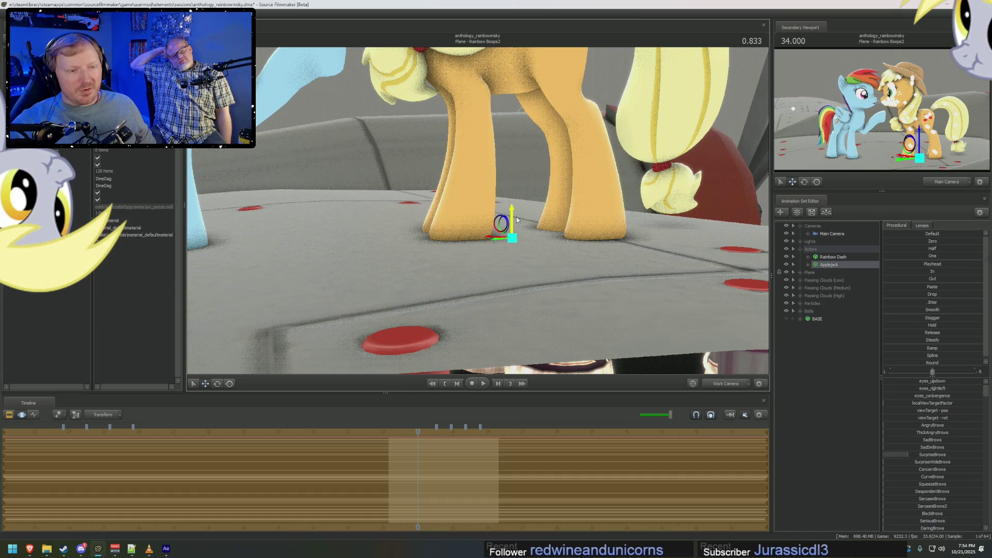
left_click_drag(517, 219, 526, 150)
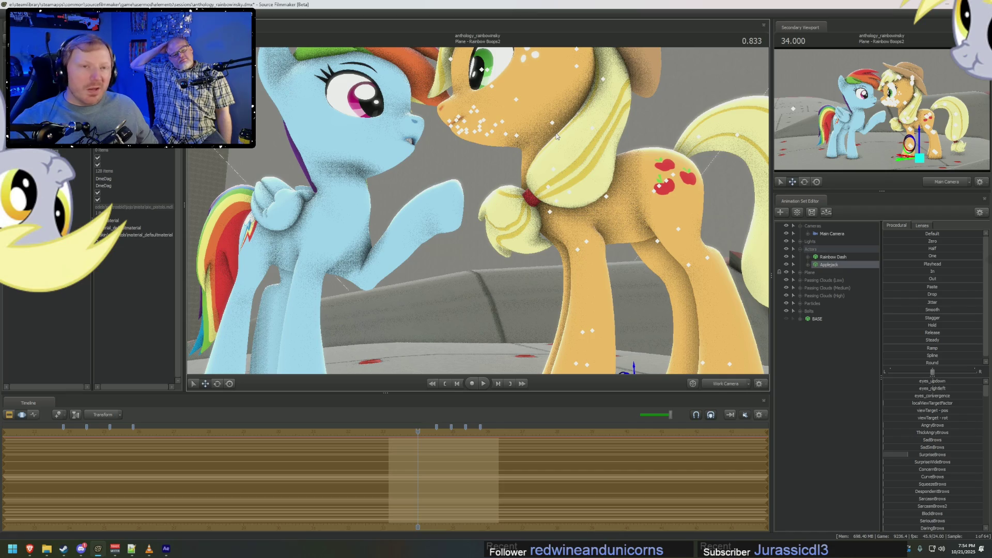
left_click_drag(557, 135, 550, 199)
left_click(551, 199)
left_click(543, 221)
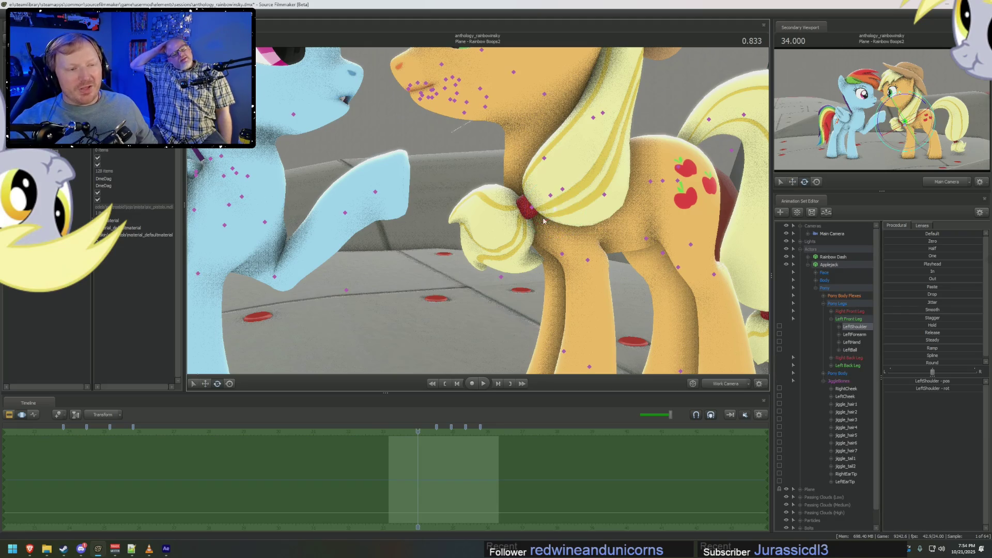
Raise Applejack's right foreleg and tilt her RightHand and RightBall hoof upward.
left_click(528, 207)
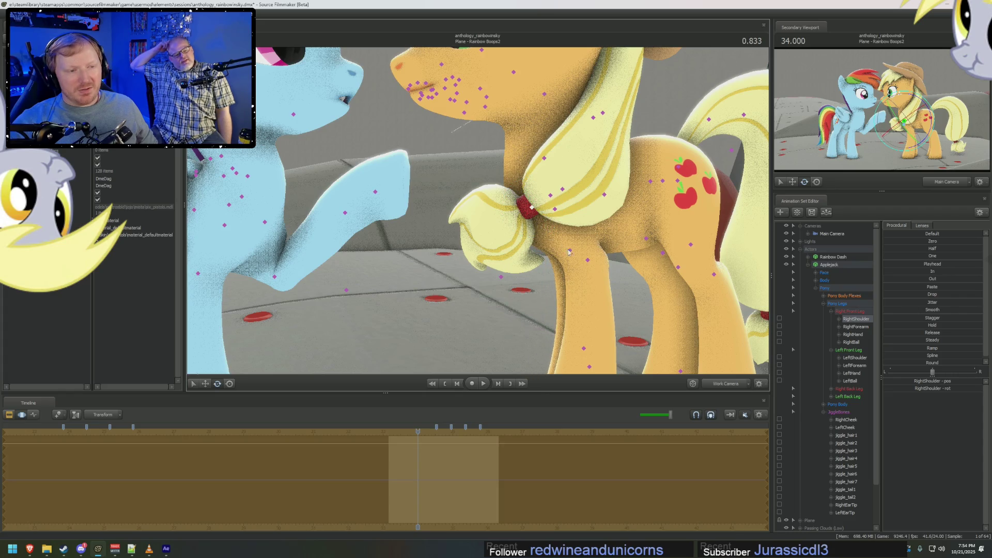
left_click(568, 251)
left_click_drag(594, 251, 608, 249)
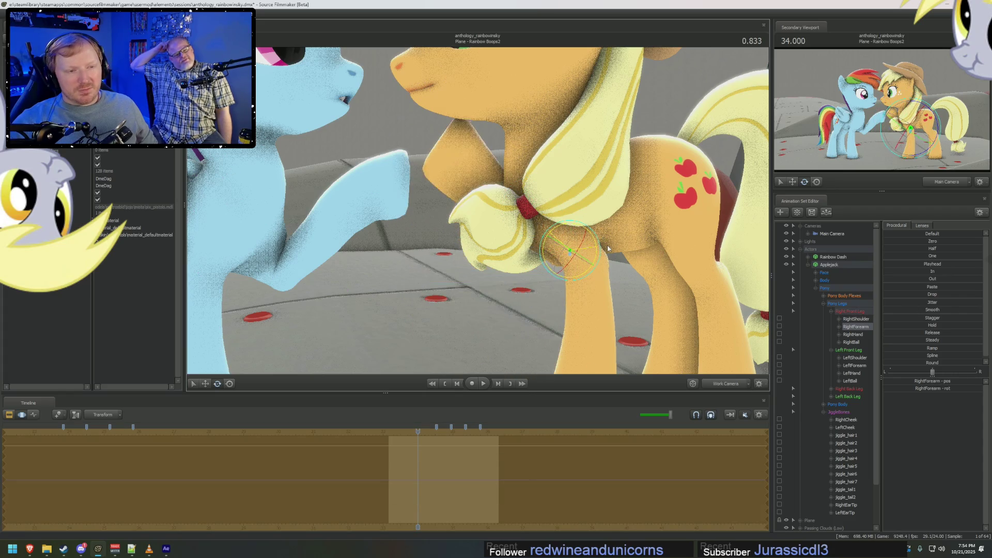
left_click(497, 196)
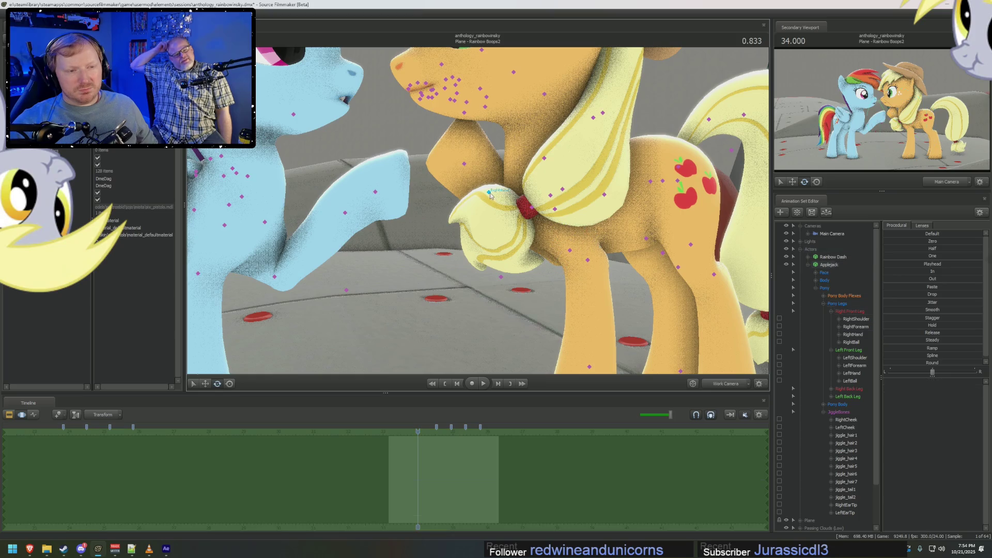
left_click(464, 164, "ctrl")
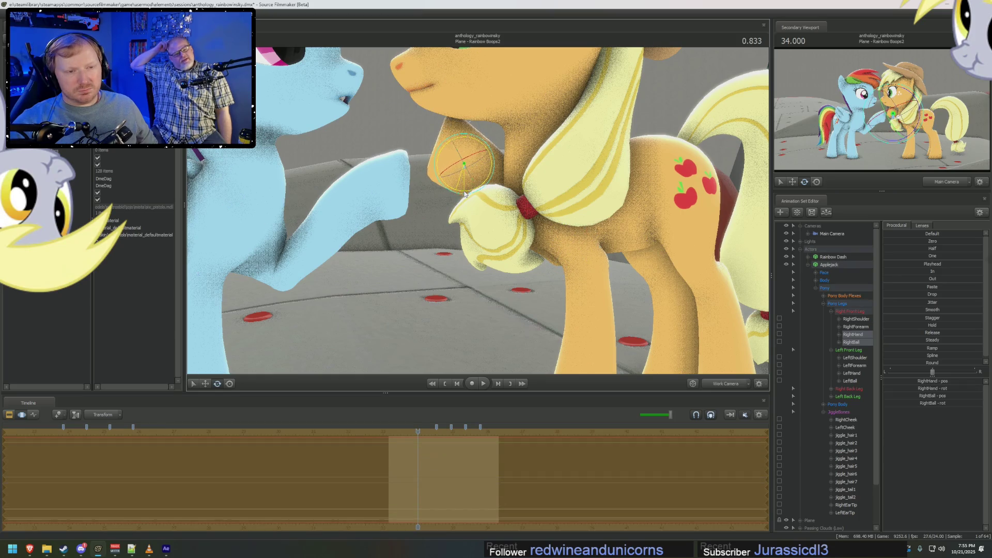
mouse_move(481, 177)
left_mouse_down()
mouse_move(479, 145)
mouse_move(420, 202)
left_mouse_up()
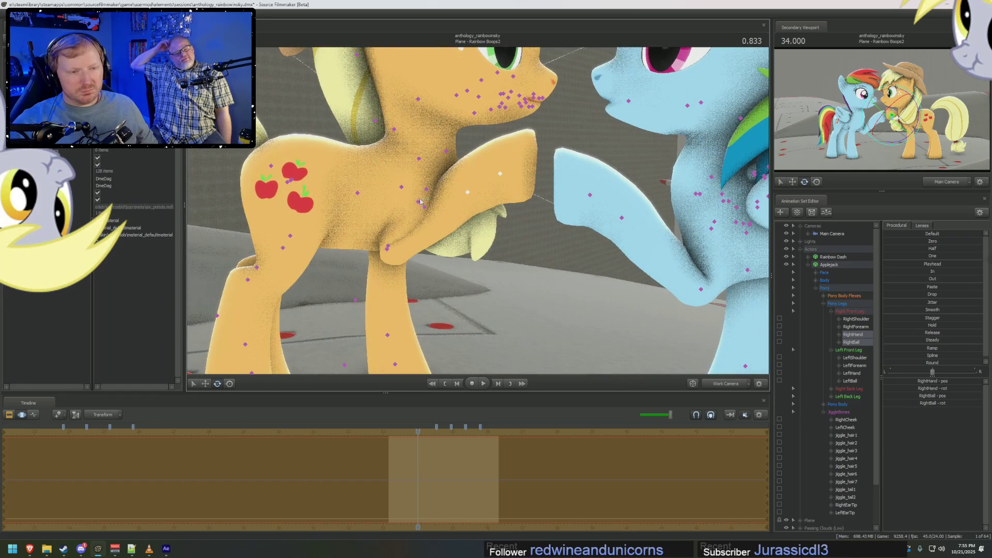
Refine Applejack's RightShoulder and RightForearm until her hoof meets Rainbow Dash's raised hoof.
left_click(419, 202)
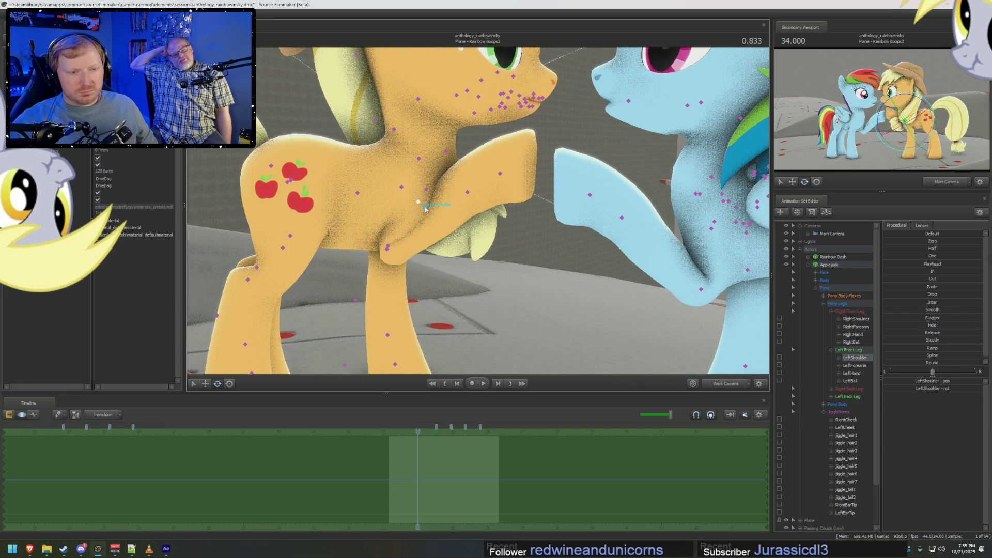
left_click(424, 208)
mouse_move(425, 209)
left_mouse_down()
mouse_move(406, 254)
mouse_move(427, 251)
mouse_move(466, 216)
left_mouse_up()
left_click(398, 257)
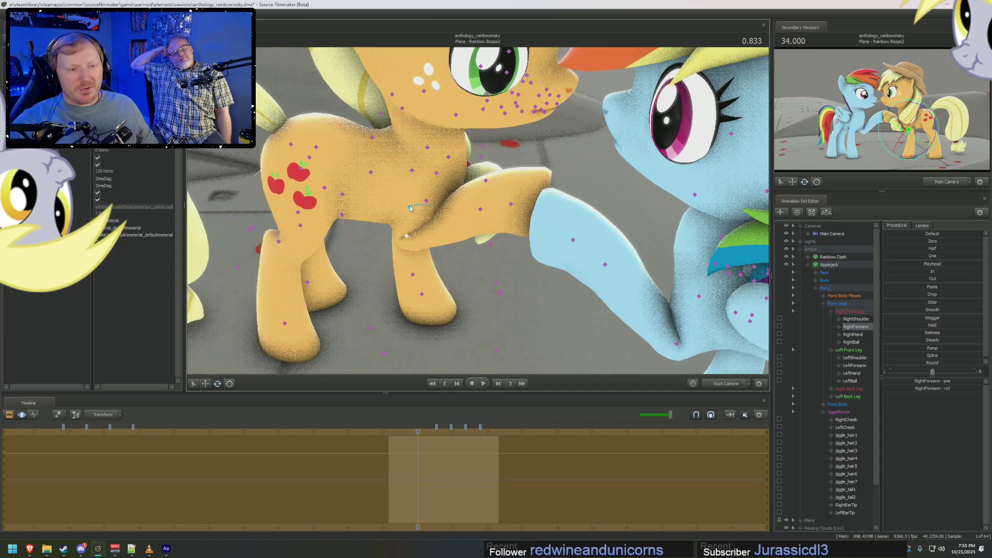
left_click(410, 208)
left_click_drag(437, 209, 416, 262)
left_click(418, 247)
left_click(409, 249)
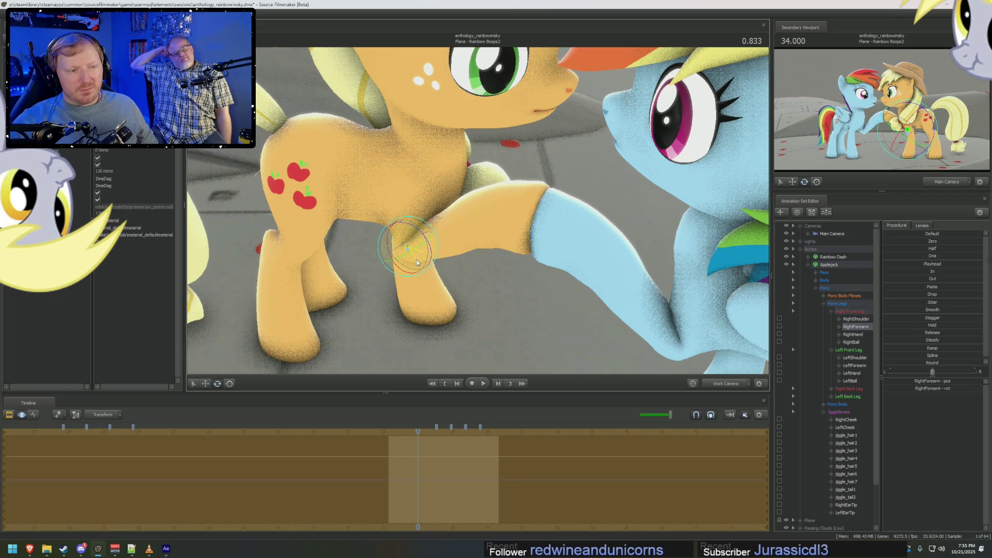
left_click(596, 187)
left_click(597, 186)
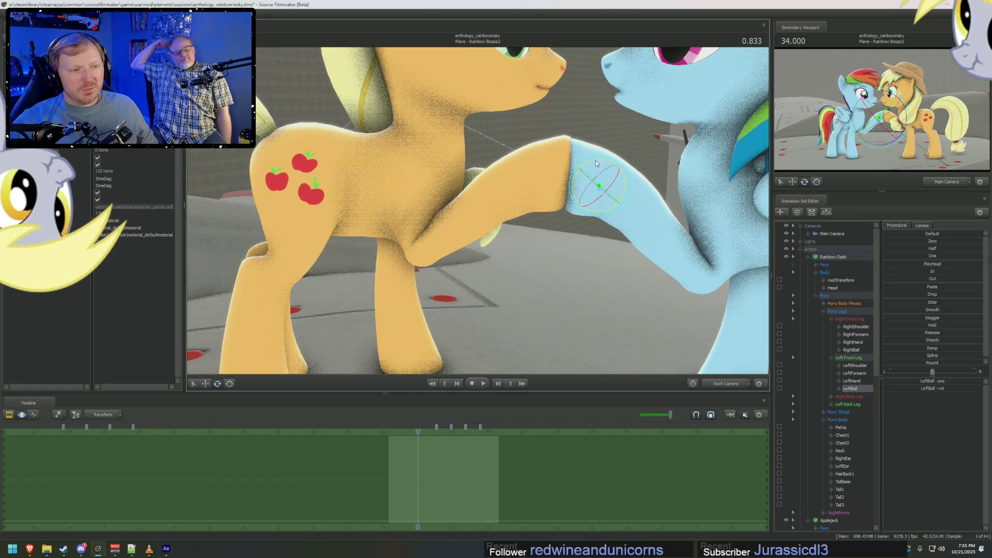
Orbit in close on the touching hooves, then bring up Bluesky notifications in Brave.
left_click_drag(597, 160, 468, 206)
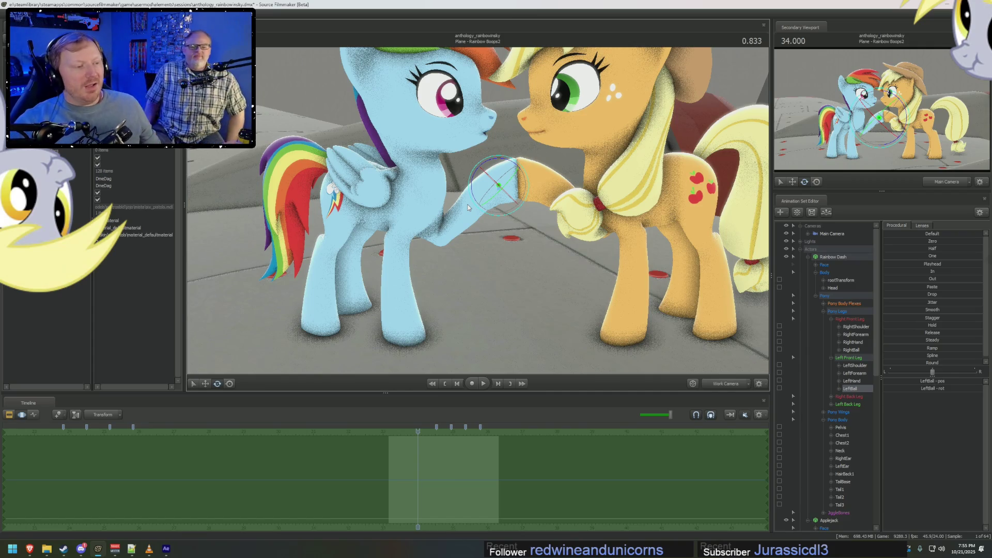
right_click_drag(494, 253, 478, 213)
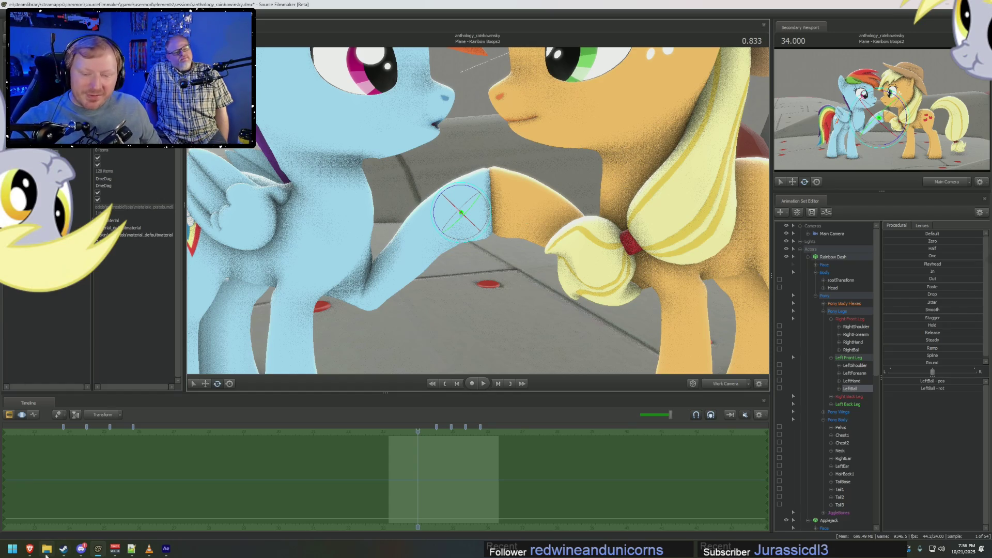
left_click(30, 549)
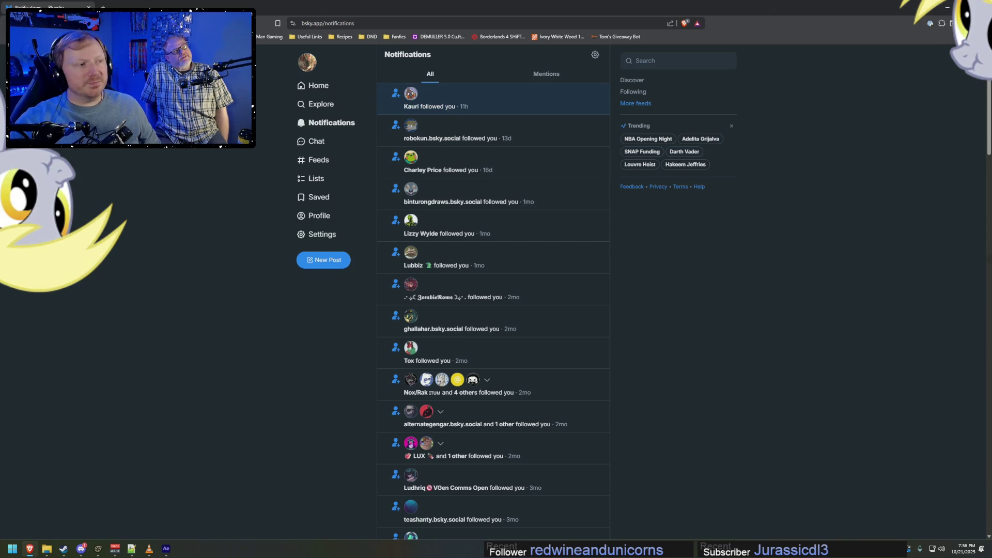
Switch from the Brave browser back to Source Filmmaker with Alt+Tab.
key("alt+Tab")
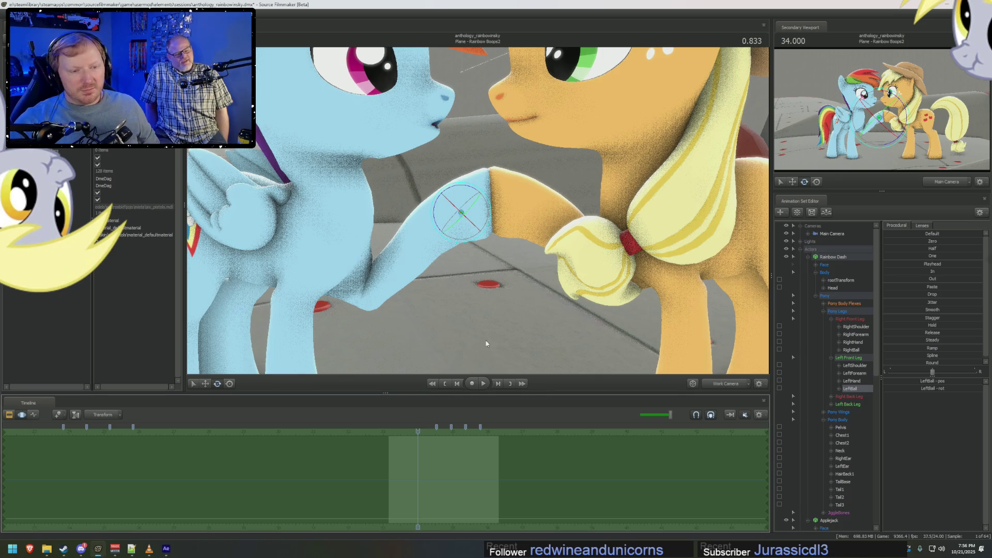
mouse_move(486, 343)
left_mouse_down()
mouse_move(486, 315)
mouse_move(502, 289)
left_mouse_up()
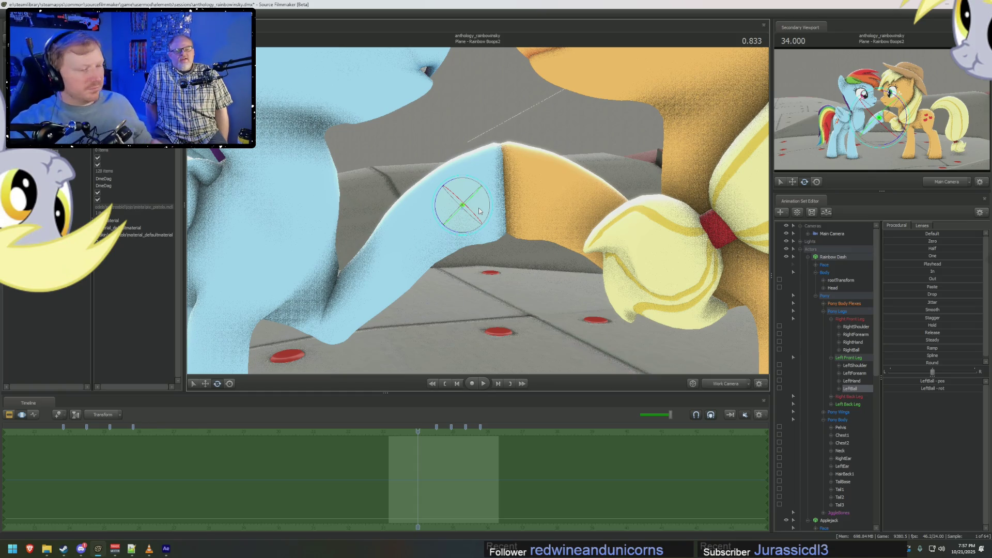
left_click(963, 549)
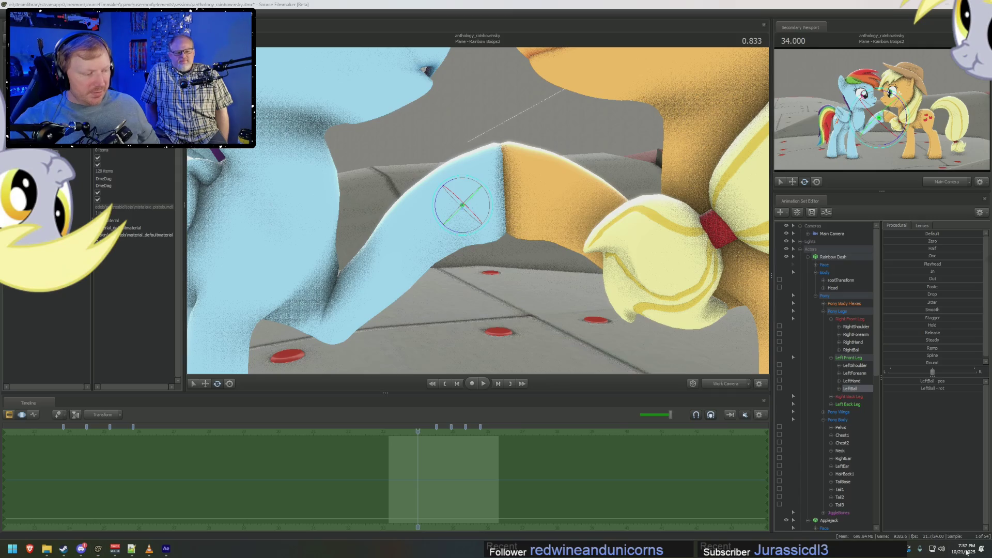
scroll(977, 463, "down", 1)
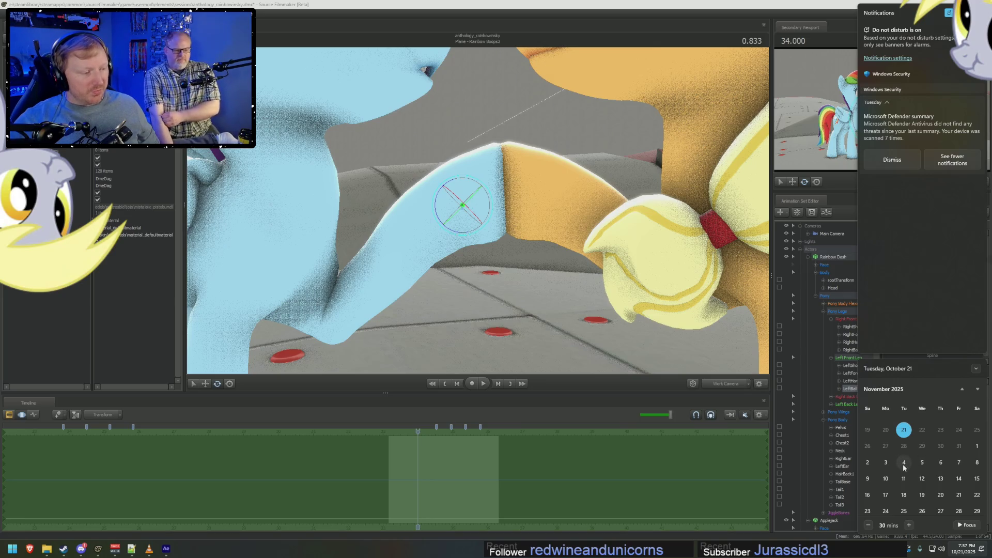
scroll(960, 465, "down", 1)
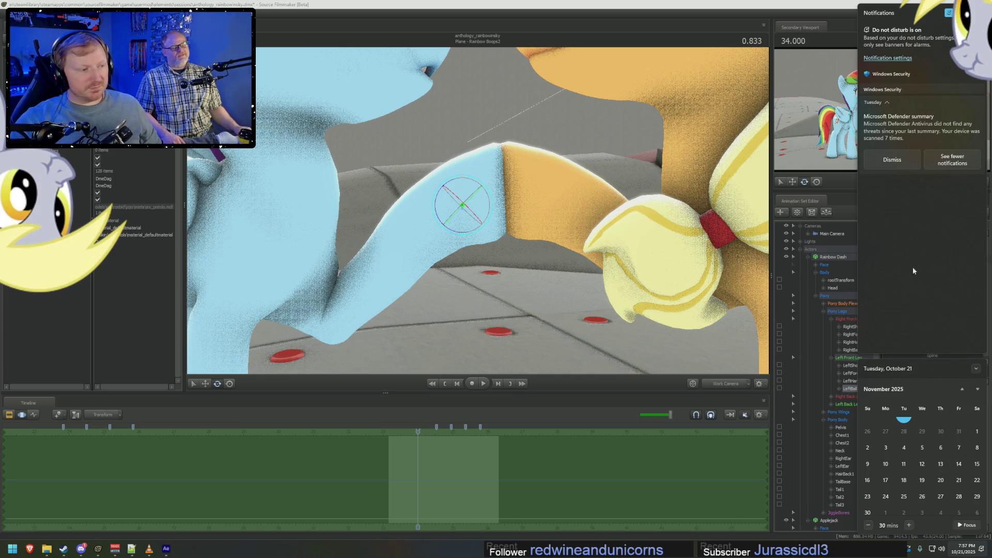
left_click(842, 201)
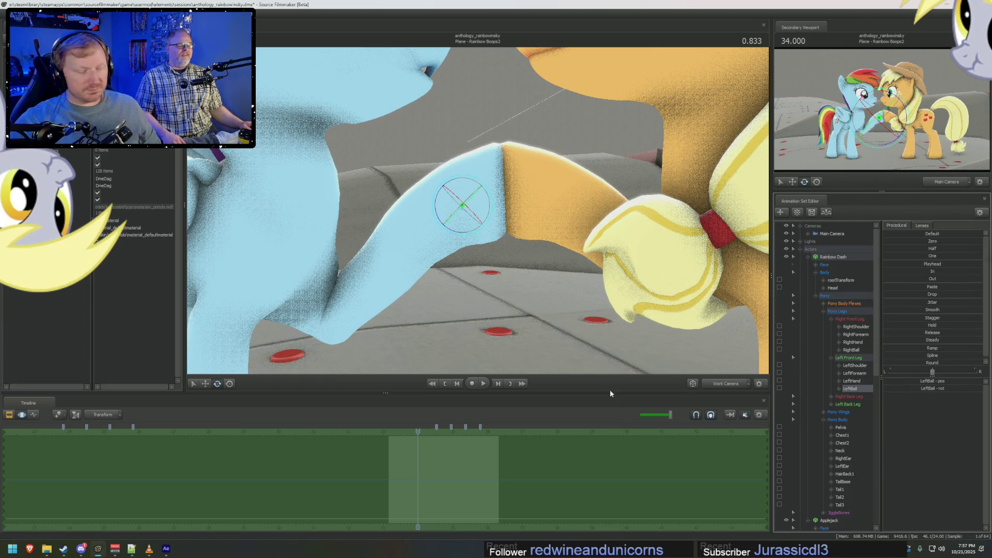
Snap to frame 34.000 and scrub the motion editor around 33.354 to check the hoof pose.
scroll(414, 462, "up", 5)
left_click(414, 462)
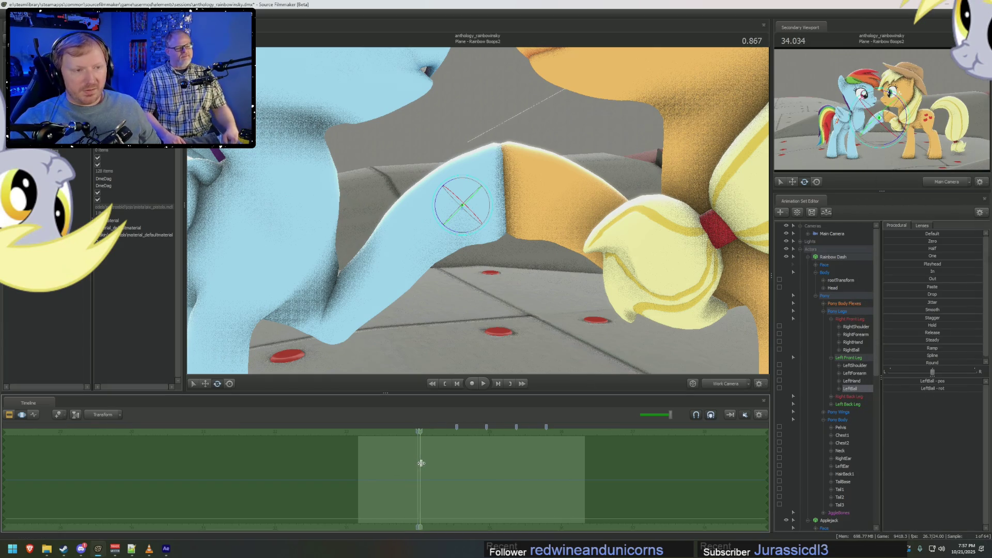
scroll(483, 209, "down", 5)
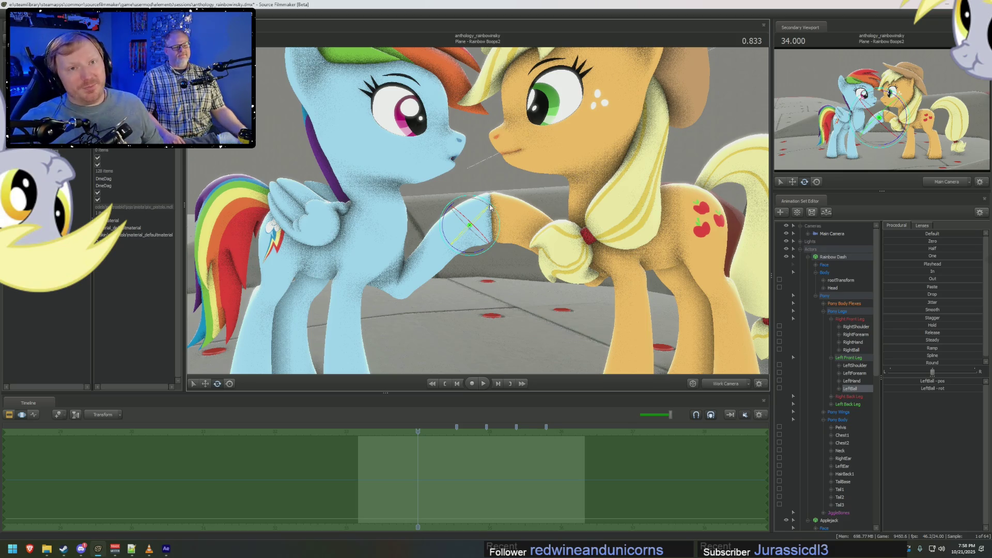
left_click(428, 467)
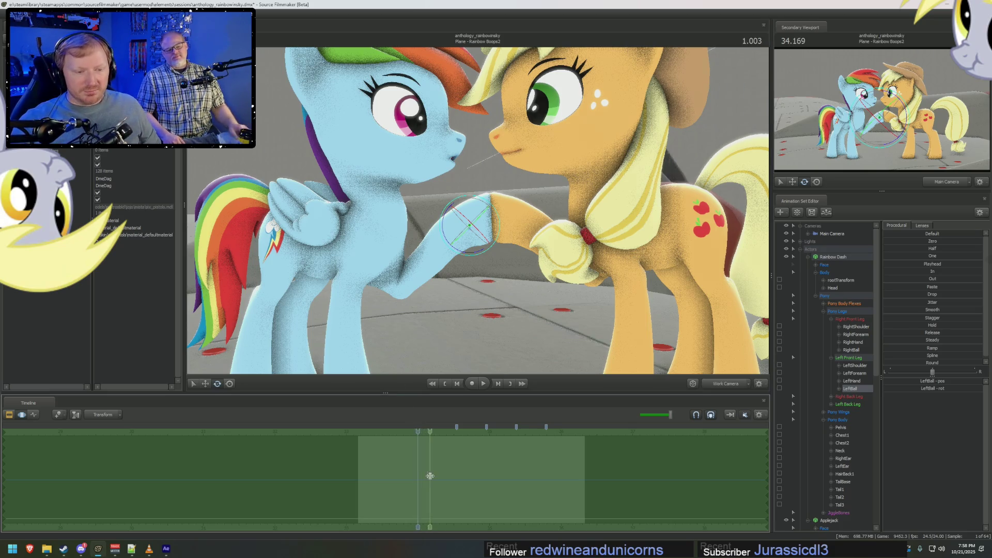
key("F2")
left_click(410, 453)
mouse_move(340, 463)
left_mouse_down()
mouse_move(306, 465)
mouse_move(375, 471)
left_mouse_up()
key("F3")
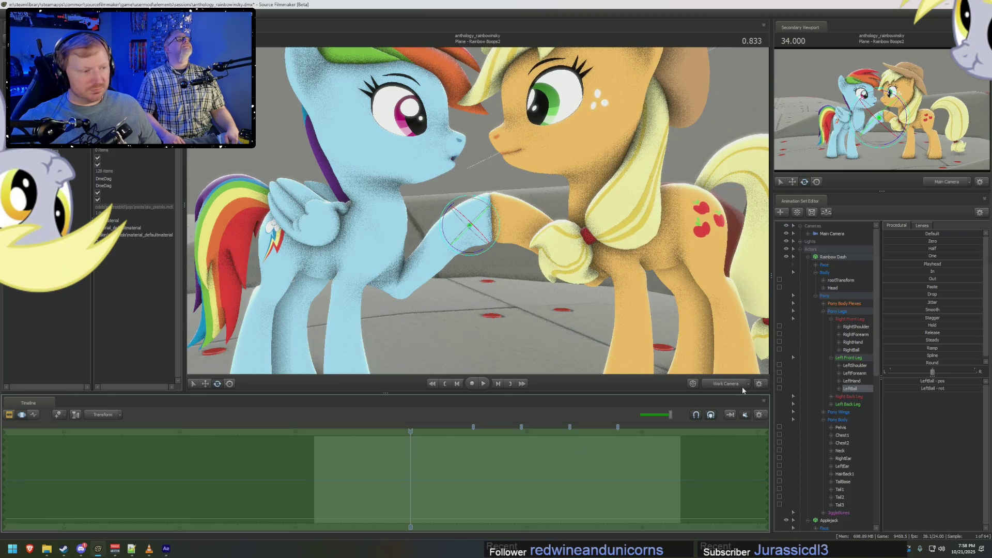
Collapse Rainbow Dash's controls and select all of Applejack's controls.
left_click(848, 260)
left_click(808, 257)
left_click(832, 265)
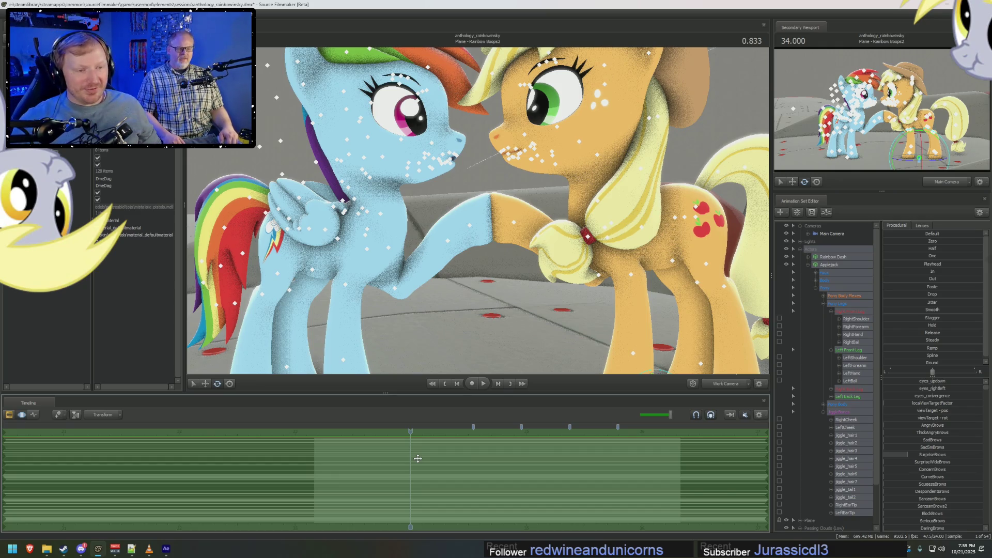
Pick the Lower Face controls for Rainbow Dash, then for Applejack.
mouse_move(487, 212)
left_mouse_down()
mouse_move(486, 196)
mouse_move(487, 212)
left_mouse_up()
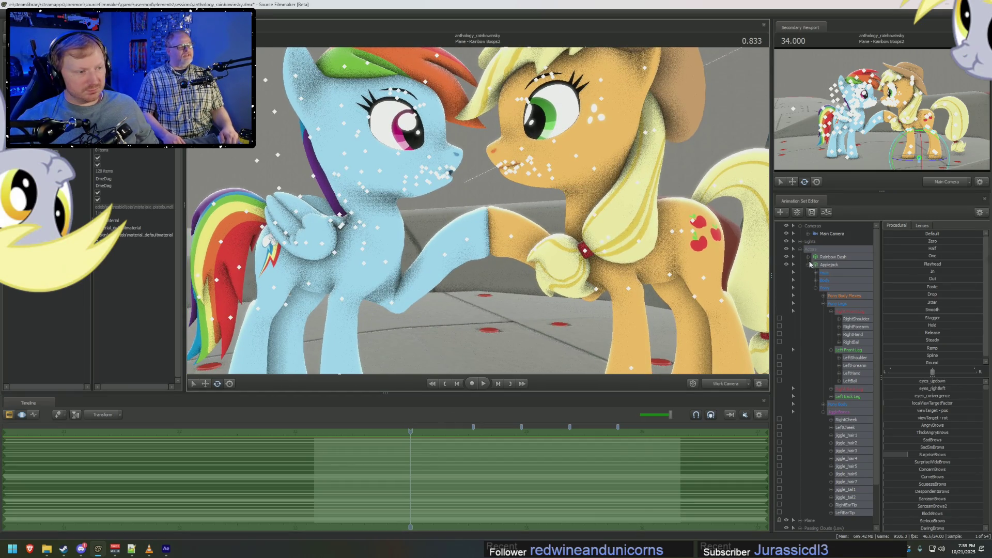
left_click(807, 257)
left_click(815, 265)
left_click(839, 311)
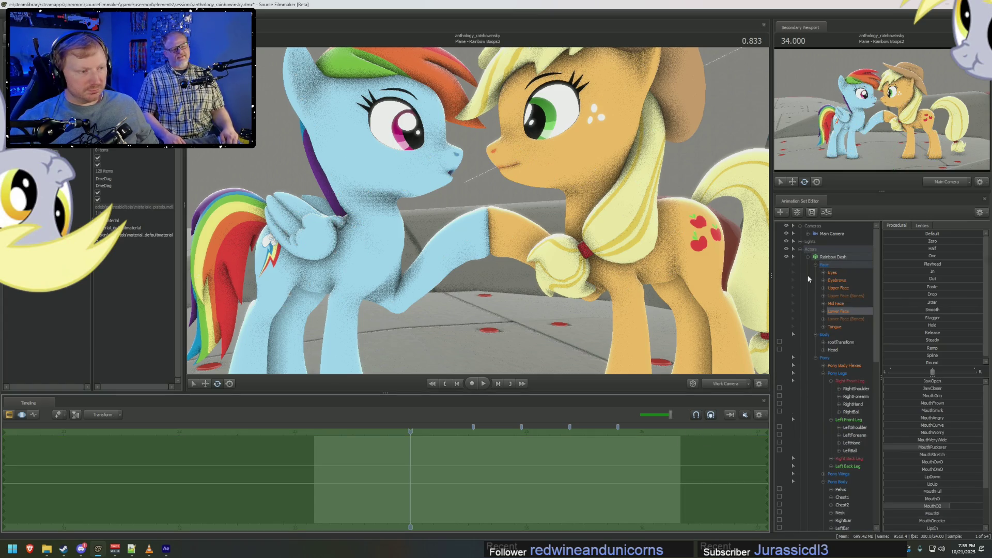
left_click(808, 257)
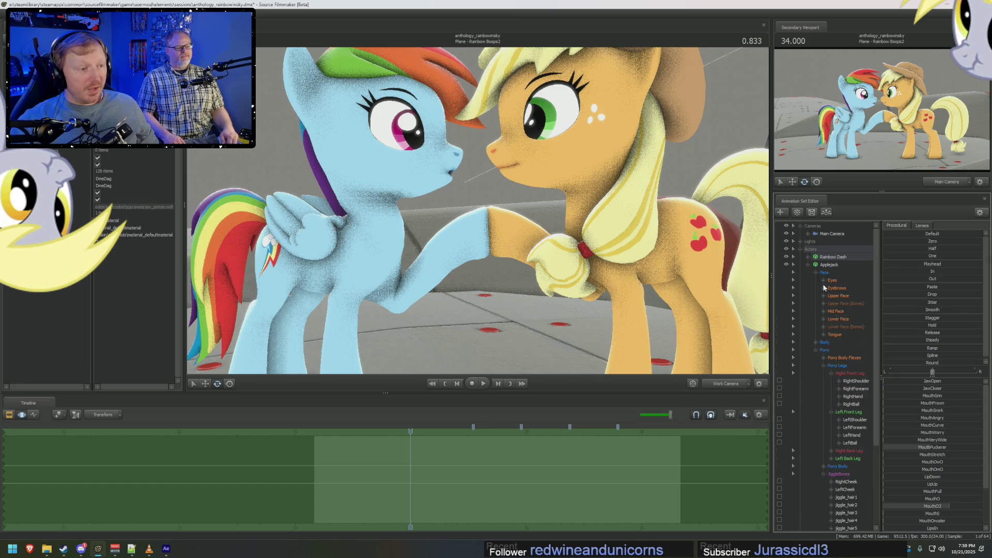
left_click(840, 320)
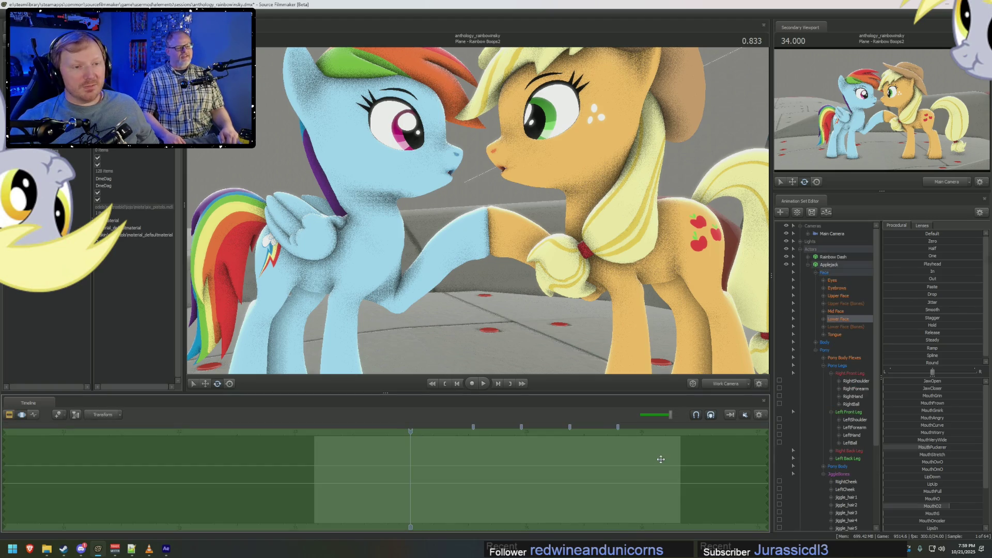
Move the view in to a nose-to-nose close-up of both ponies' faces.
left_click_drag(572, 321, 567, 305)
left_click_drag(476, 209, 477, 210)
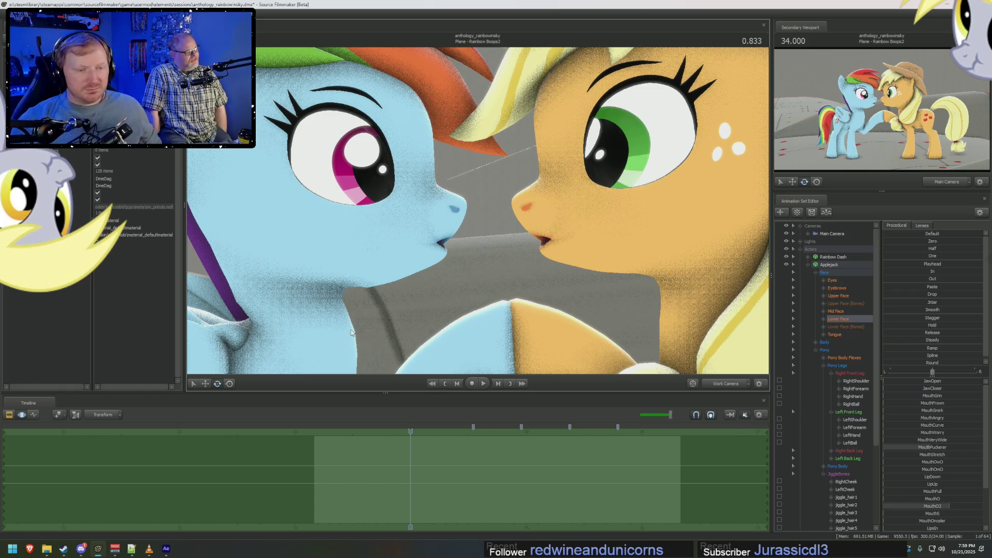
scroll(477, 211, "down", 2)
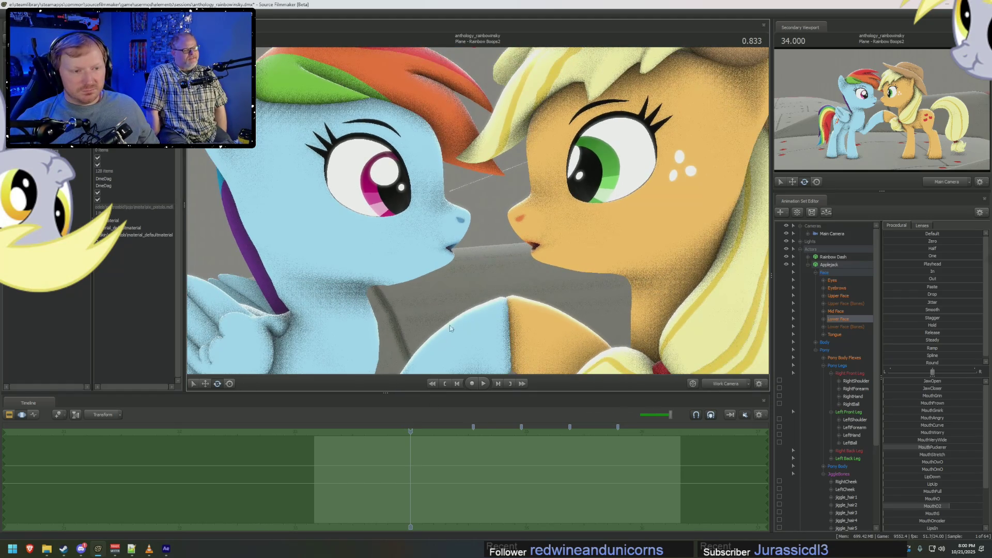
key("F2")
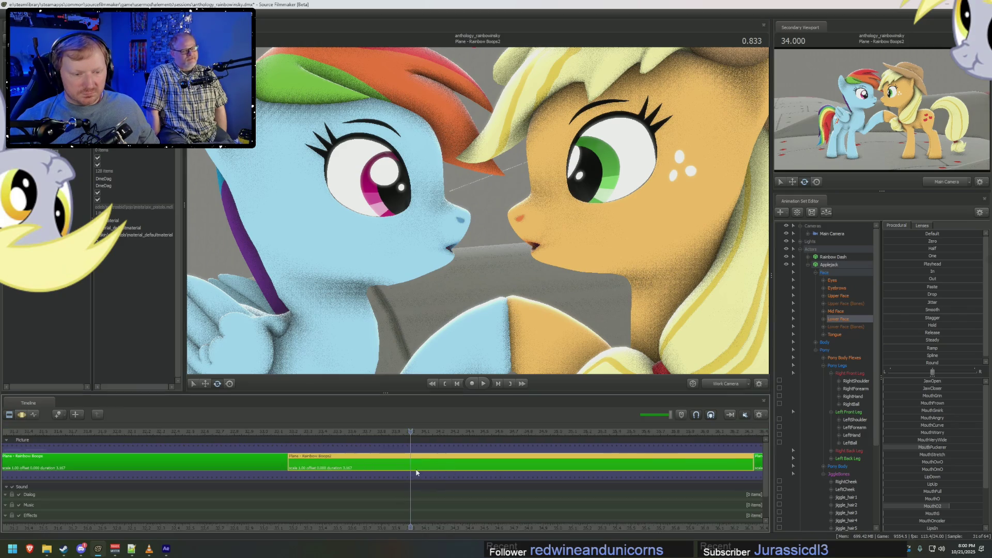
Move the Motion Editor playhead to 34.750 and select Rainbow Dash's pelvis control.
key("F3")
left_click(468, 465)
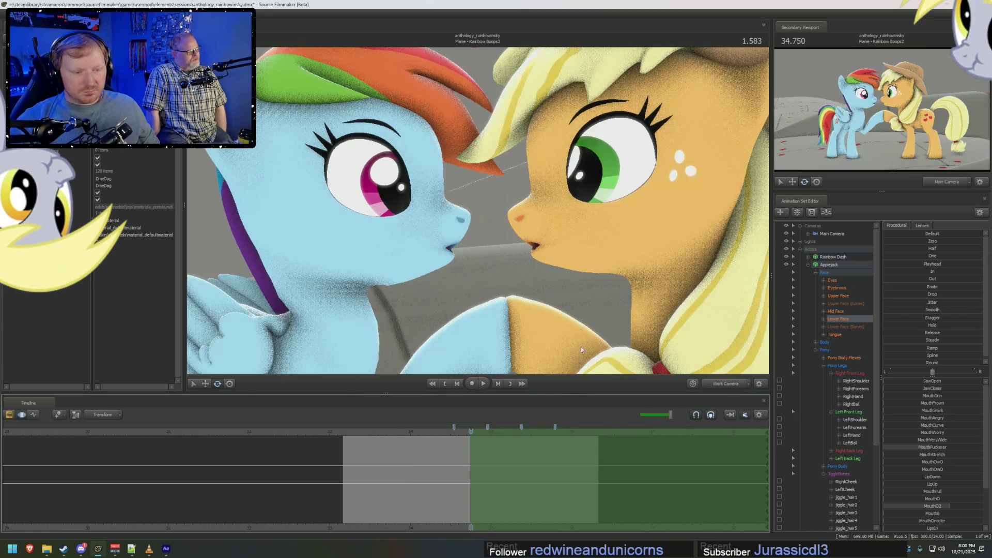
scroll(581, 350, "down", 5)
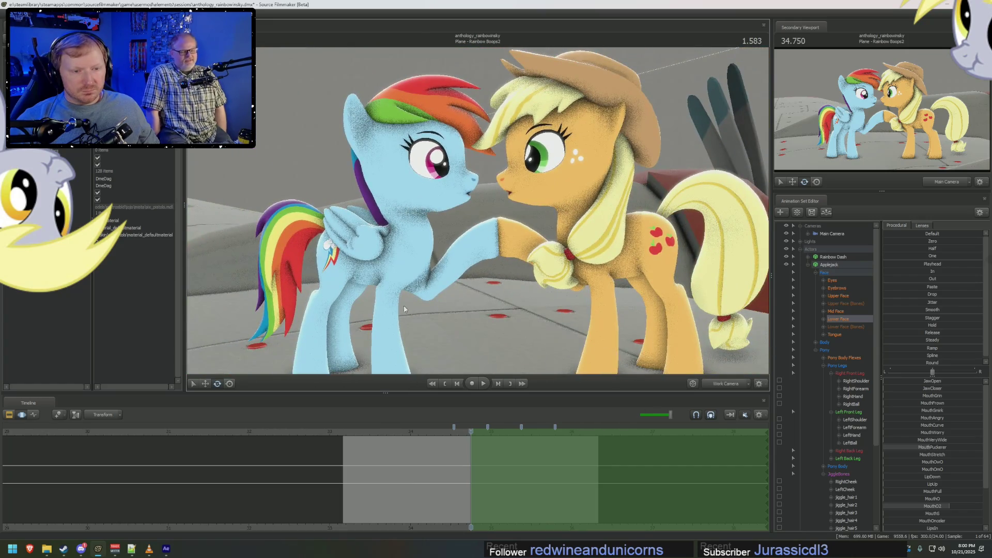
left_click(375, 249, "ctrl")
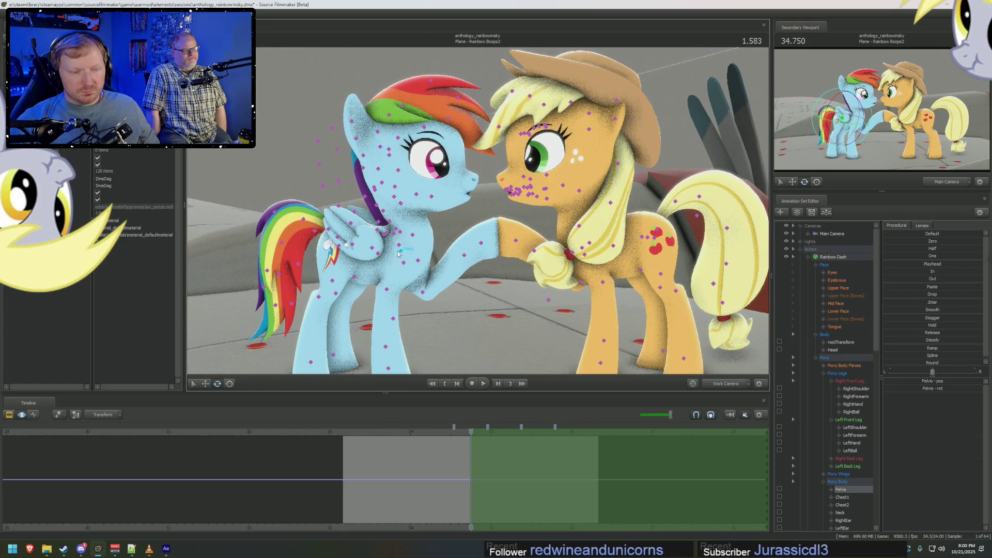
middle_click_drag(398, 253, 383, 177)
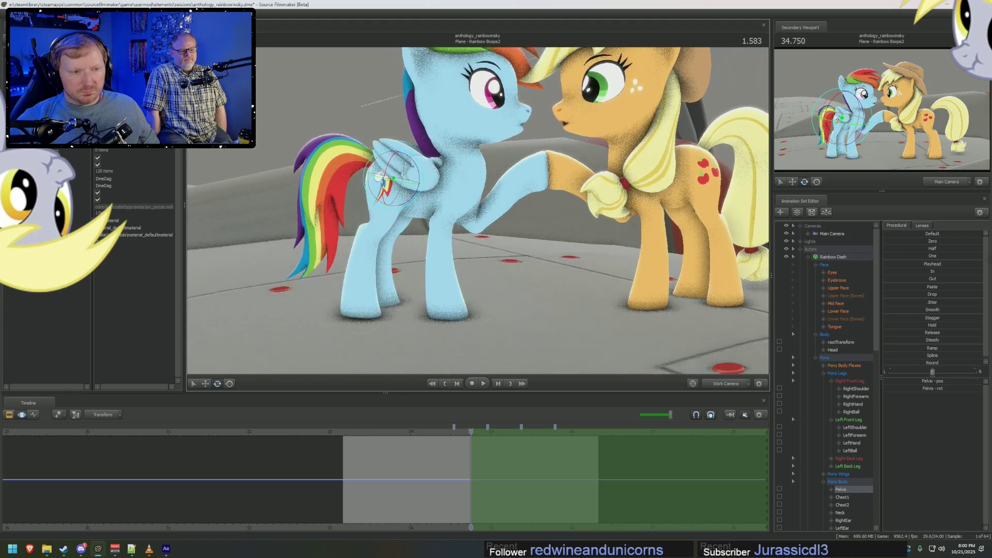
left_click_drag(383, 177, 478, 213)
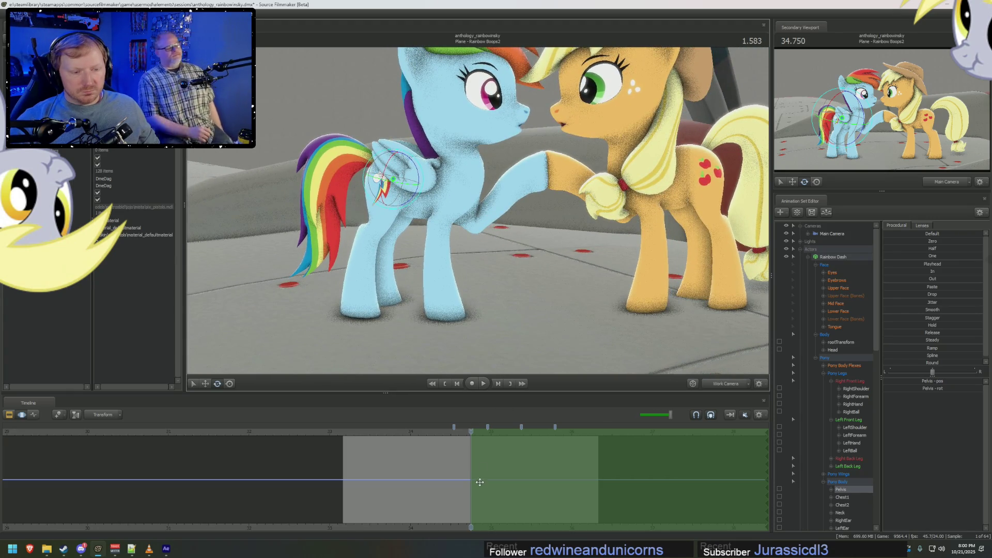
Select the neck control and Applejack's head control, framing both ponies' heads from above.
key("ctrl")
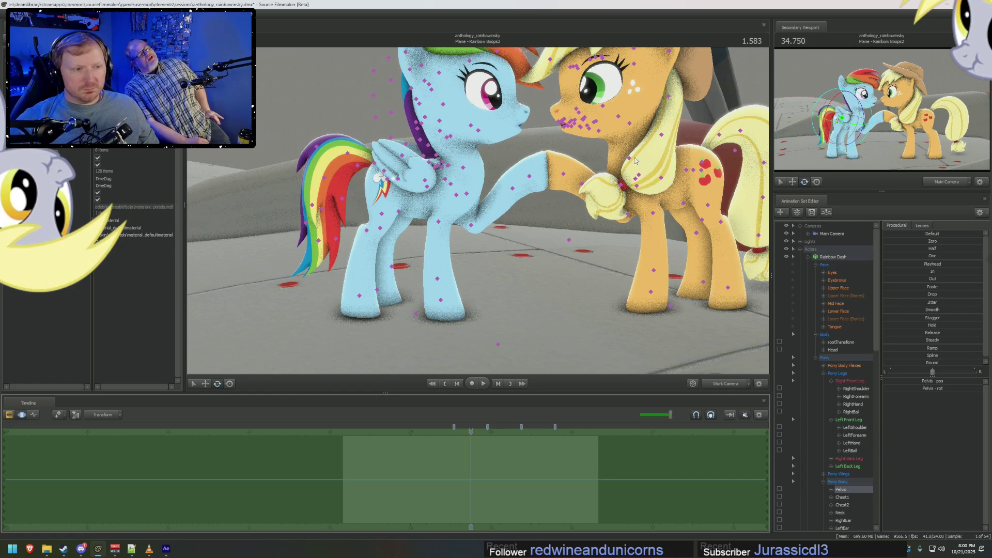
left_click(636, 161)
middle_click_drag(636, 160, 553, 103)
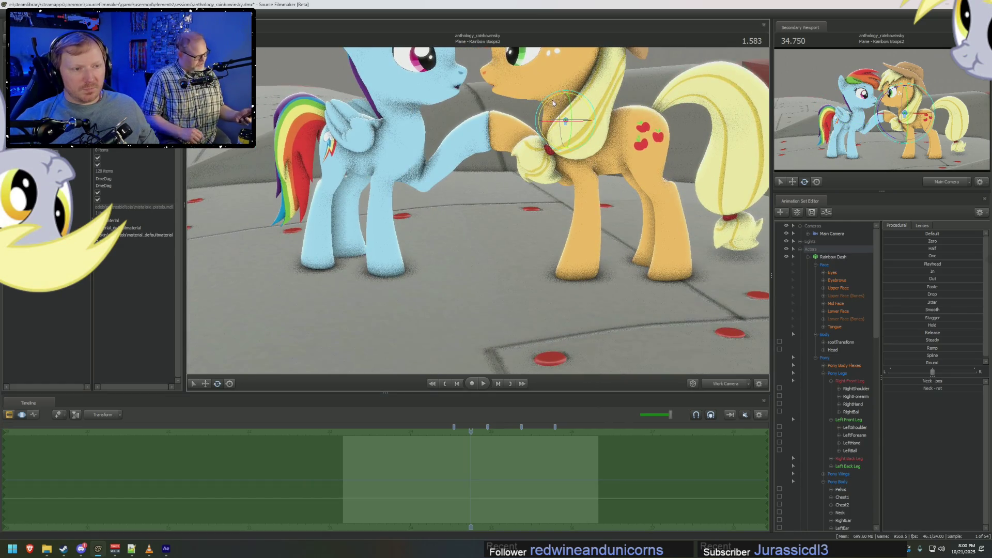
key("ctrl")
left_click(576, 85)
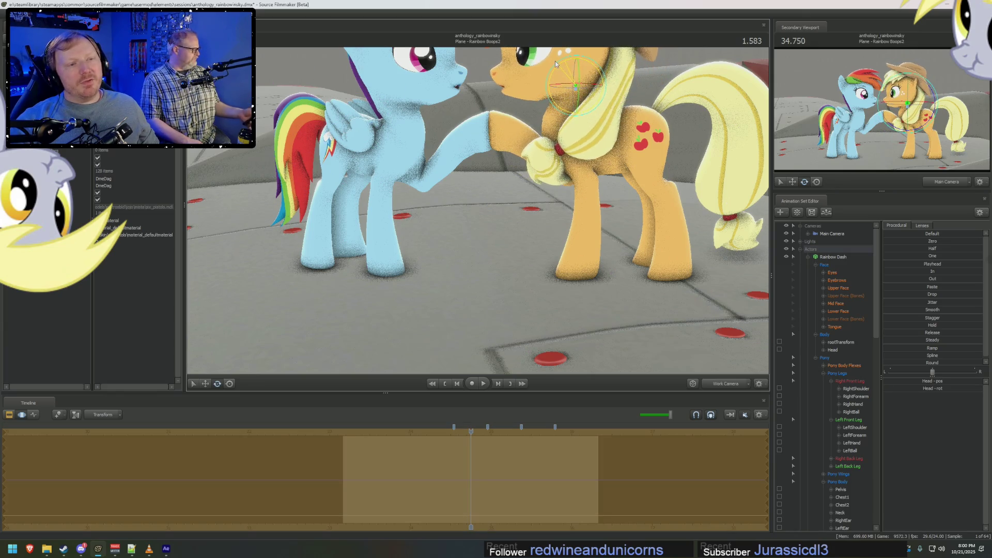
middle_click_drag(554, 61, 564, 139)
mouse_move(563, 139)
left_mouse_down()
mouse_move(512, 247)
mouse_move(543, 266)
mouse_move(540, 282)
mouse_move(517, 207)
mouse_move(383, 212)
left_mouse_up()
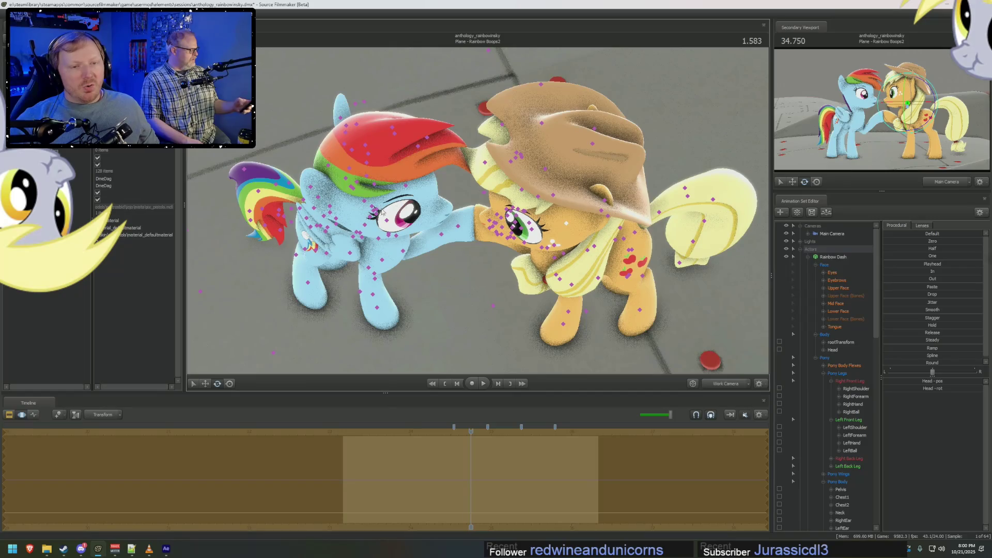
Select Rainbow Dash's head control from a rear view and begin turning it toward Applejack.
left_click(373, 212)
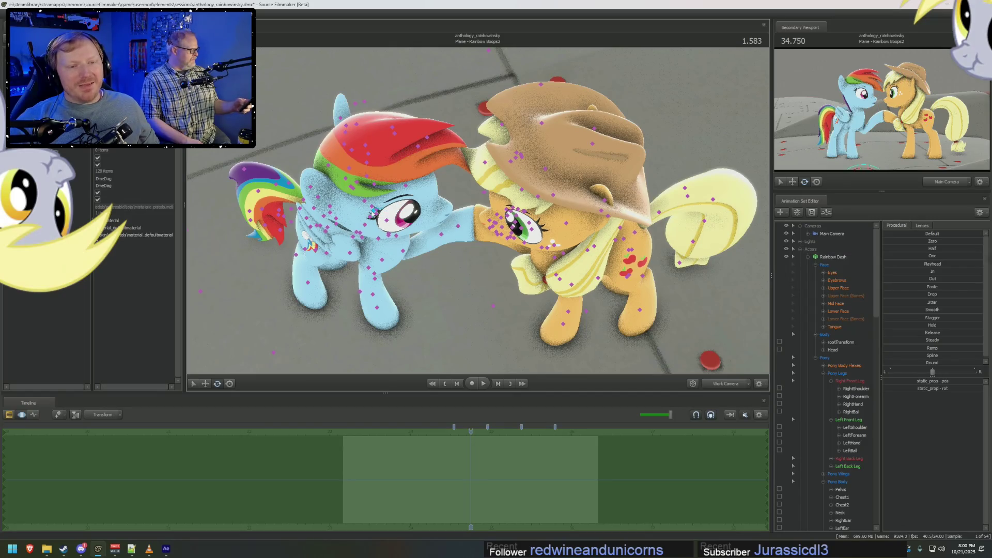
left_click(373, 213)
left_click_drag(373, 213, 393, 201)
mouse_move(417, 272)
left_mouse_down()
mouse_move(499, 238)
mouse_move(393, 233)
left_mouse_up()
left_click(499, 239)
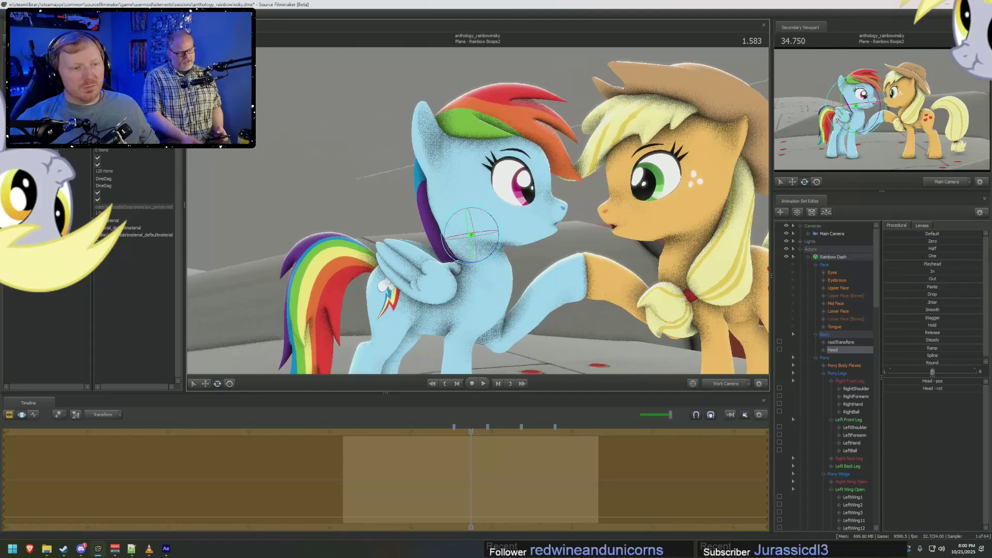
mouse_move(471, 235)
left_mouse_down()
mouse_move(434, 216)
mouse_move(509, 207)
mouse_move(478, 213)
left_mouse_up()
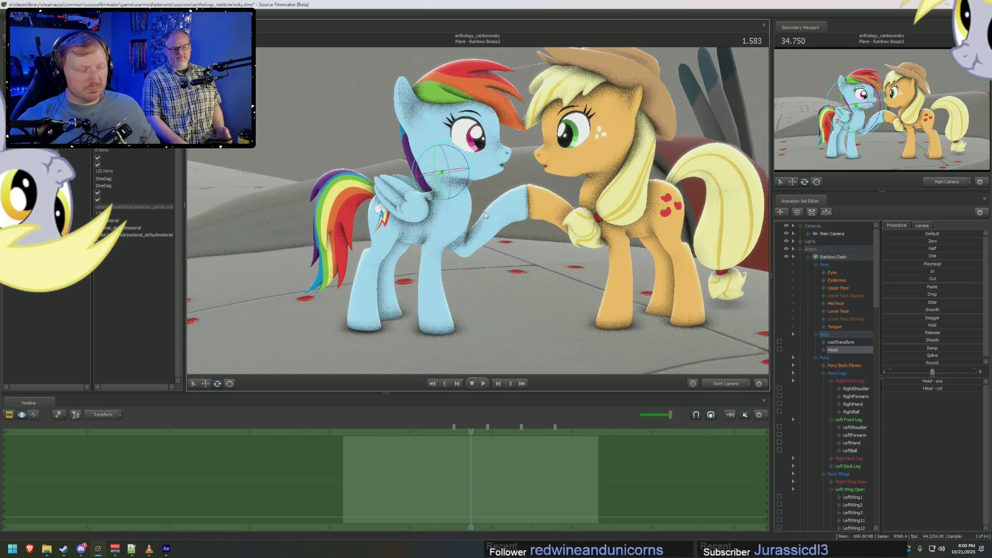
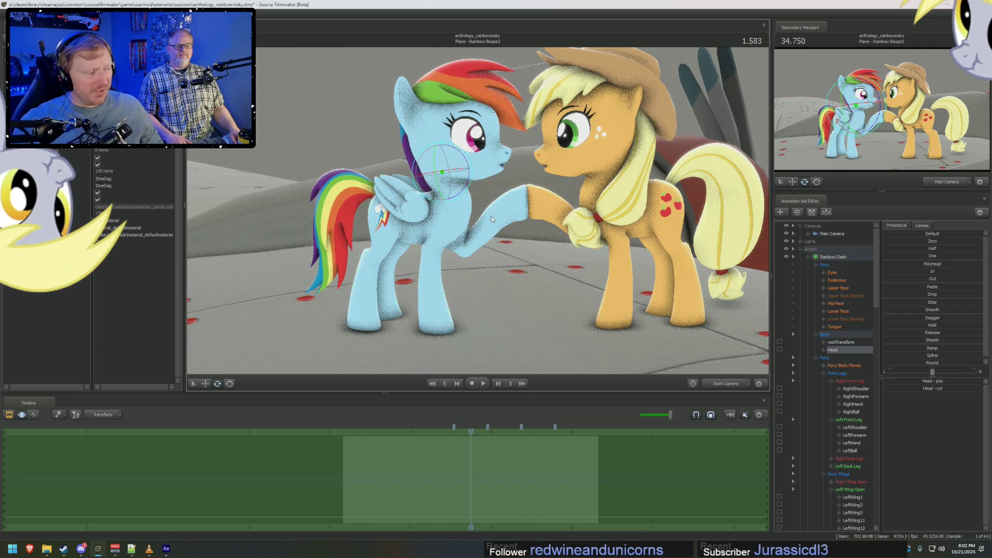
In the Motion Editor, delete the timeline bookmarks near the current frame of the head animation.
scroll(467, 454, "up", 2)
left_click(456, 454)
key("F3")
scroll(428, 467, "up", 1)
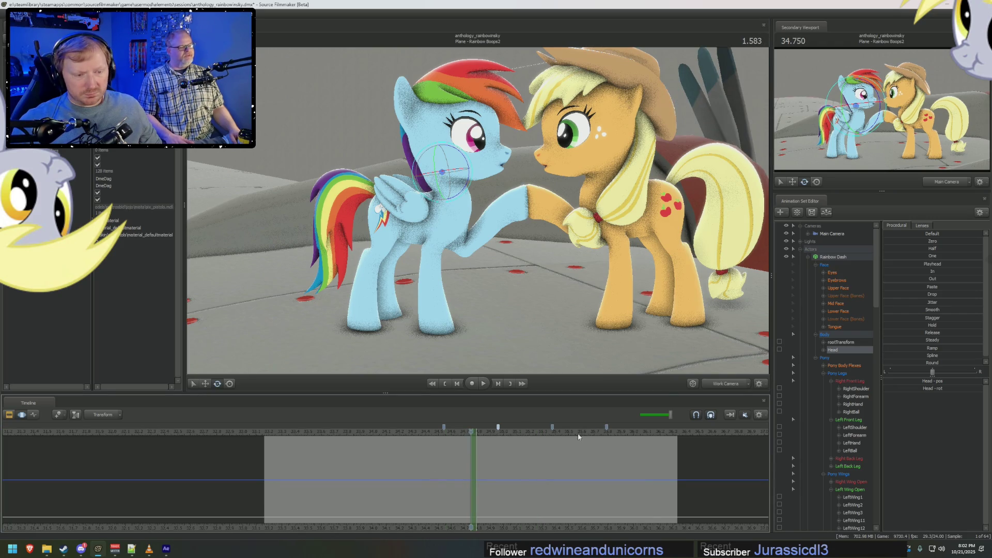
right_click(609, 429)
left_click(613, 477)
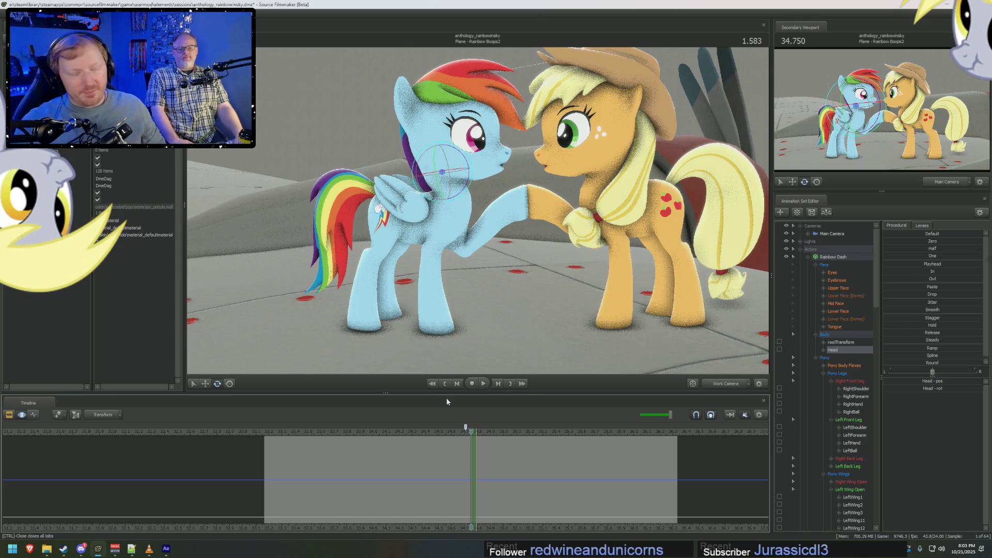
Scrub the playhead to about frame 1.541 and select Rainbow Dash's pelvis.
left_click(457, 434)
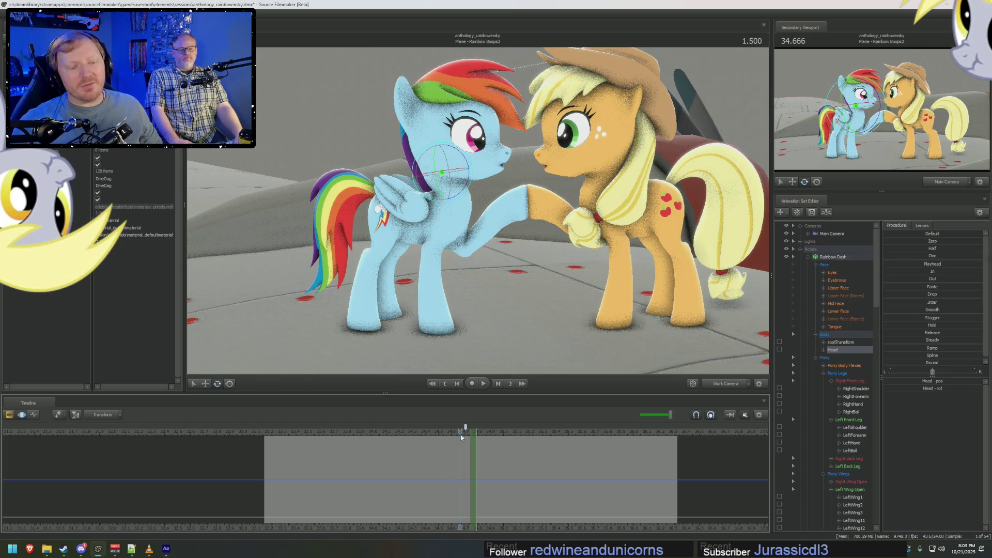
left_click(464, 434)
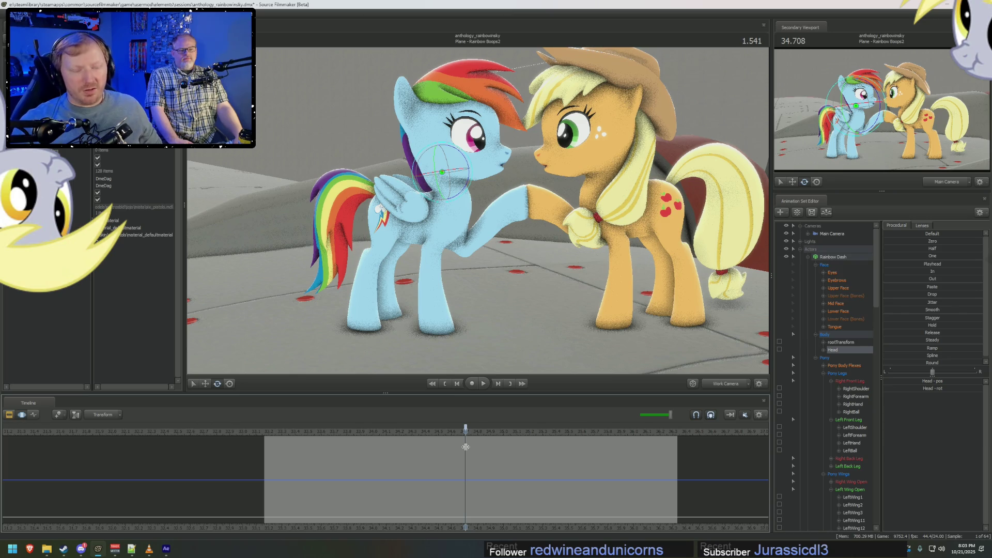
left_click_drag(466, 448, 471, 433)
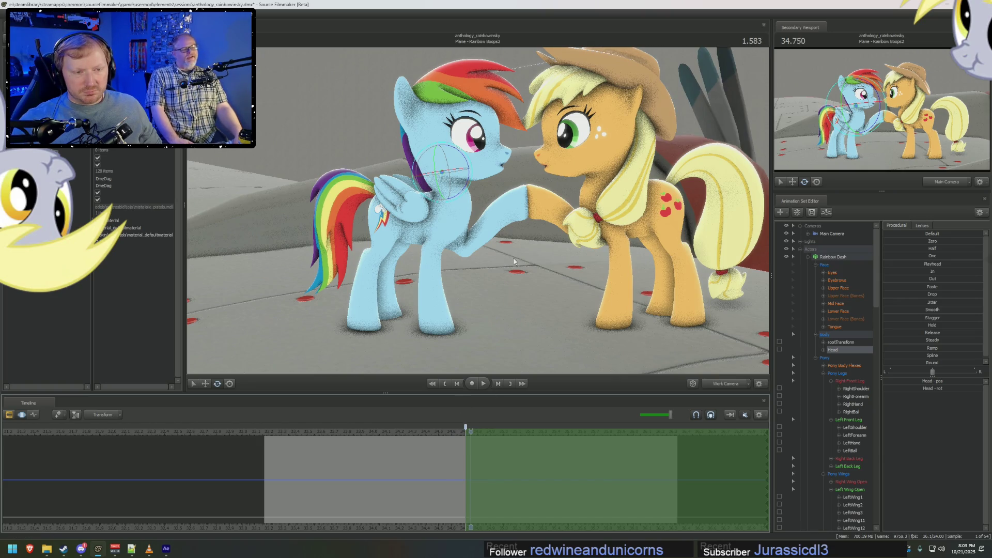
left_click(397, 214, "ctrl")
Expand Rainbow Dash's Right and Left Back Leg groups and lock RightFoot and Right Back Leg.
left_click_drag(516, 258, 766, 299)
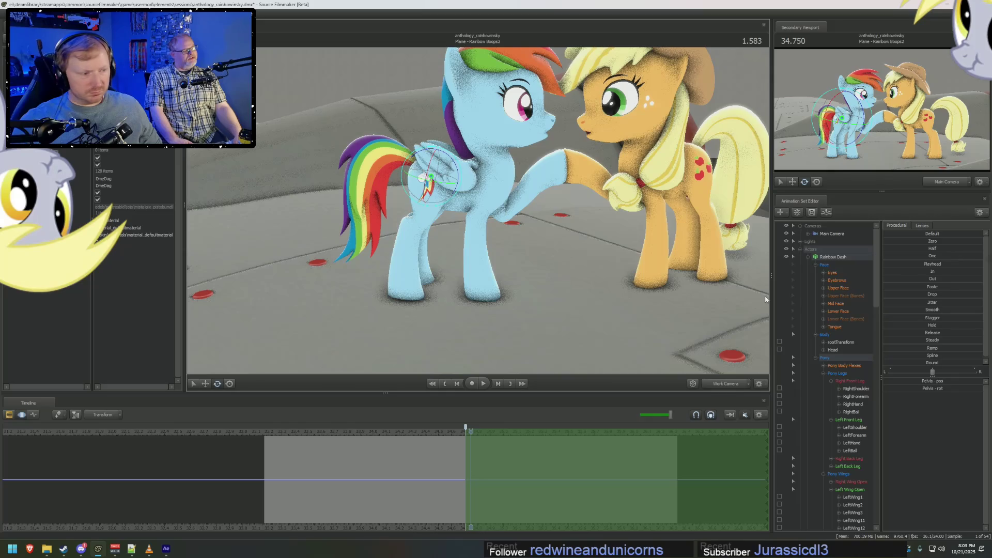
scroll(837, 381, "down", 3)
left_click(831, 388)
left_click(831, 397)
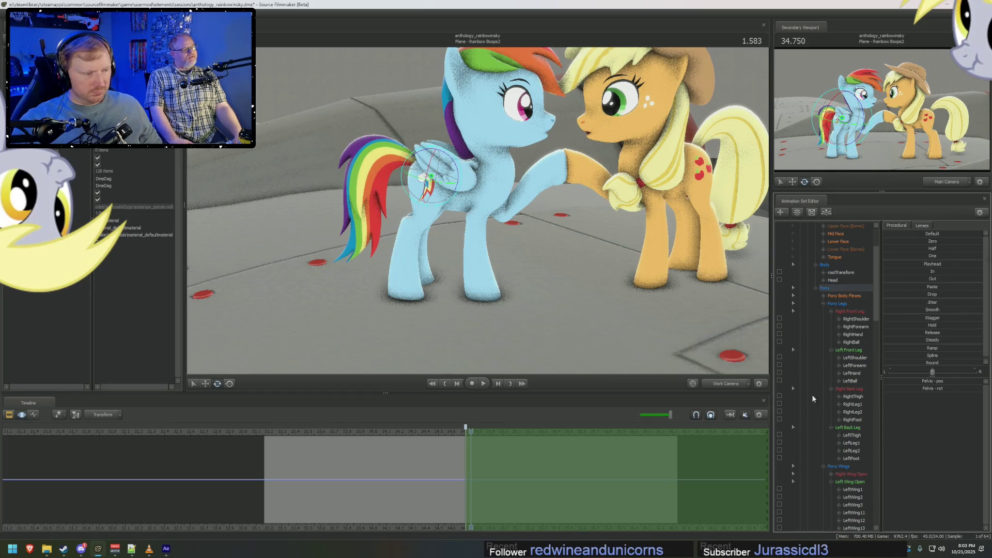
left_click(779, 419)
left_click(780, 388)
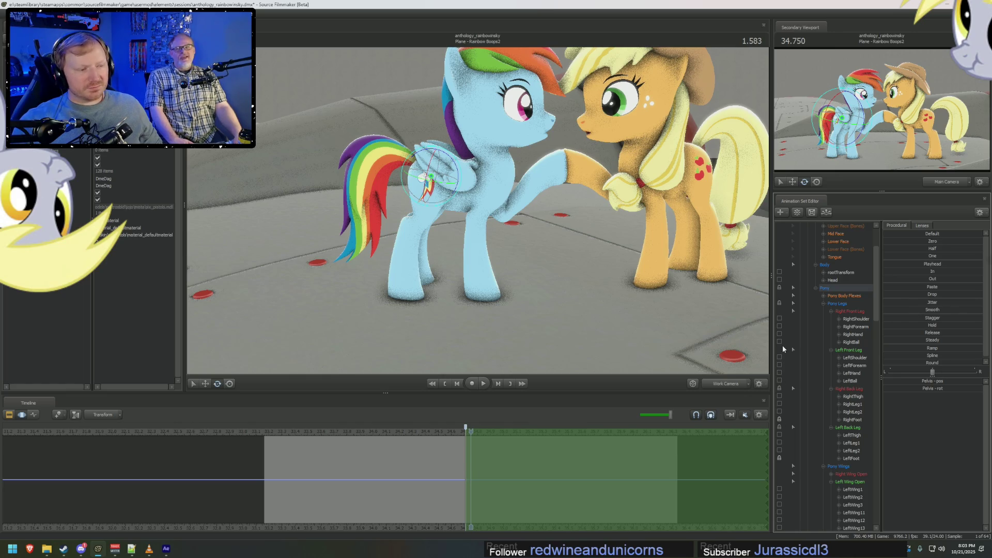
mouse_move(490, 179)
left_mouse_down()
mouse_move(496, 217)
mouse_move(480, 238)
mouse_move(486, 269)
mouse_move(505, 177)
left_mouse_up()
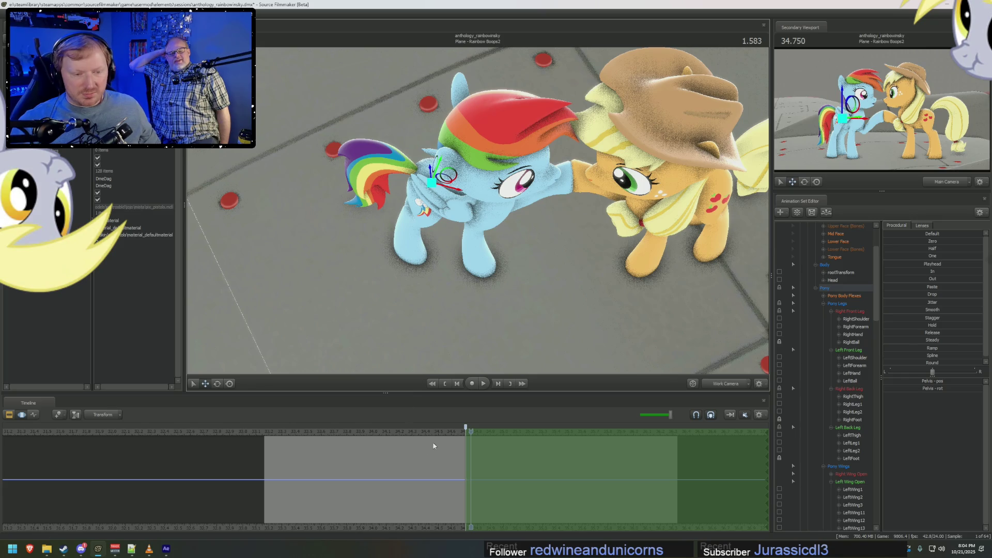
middle_click_drag(461, 215, 474, 209)
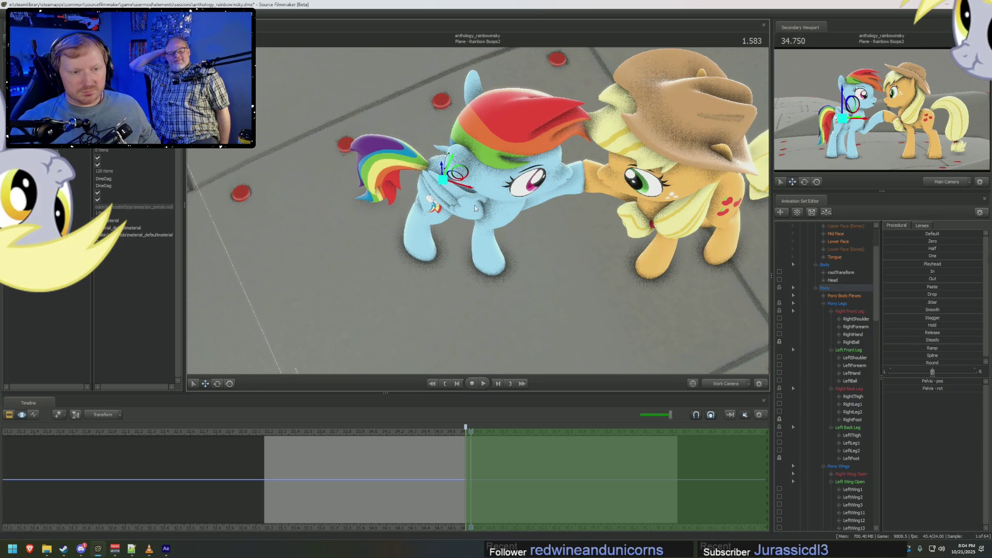
Move and rotate Rainbow Dash's pelvis at this frame, keeping her locked hind feet planted.
mouse_move(474, 210)
left_mouse_down()
mouse_move(468, 173)
mouse_move(479, 213)
left_mouse_up()
left_click(470, 175)
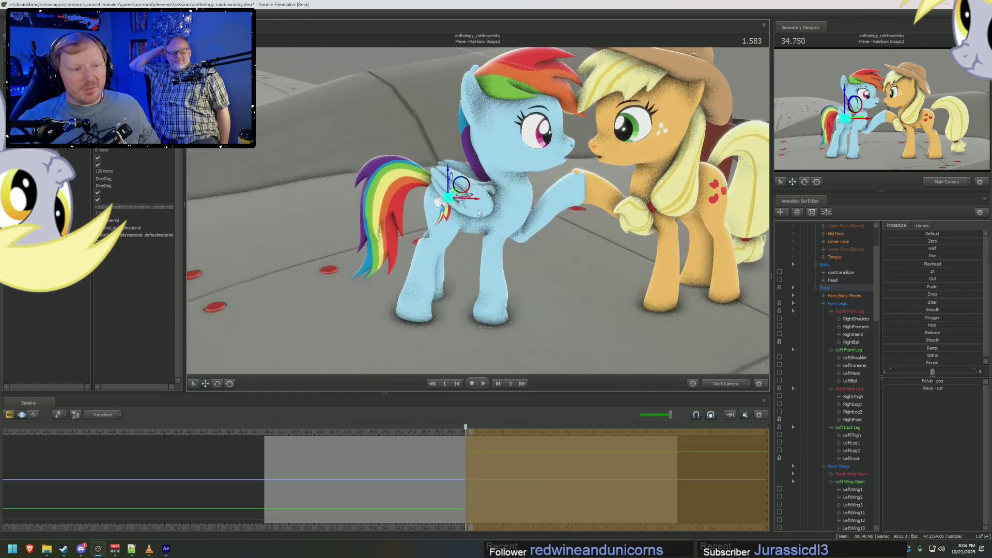
middle_click_drag(479, 213, 487, 214)
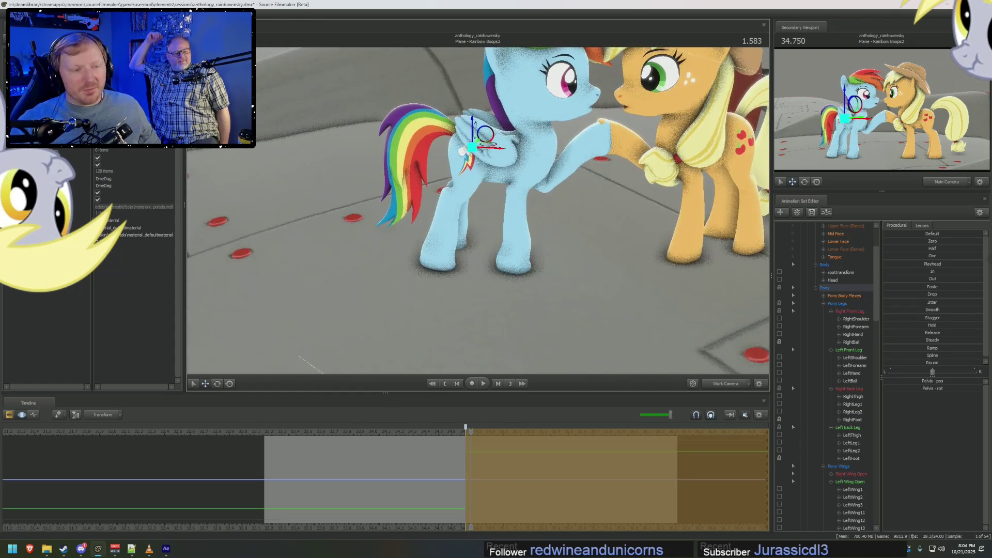
left_click(465, 429)
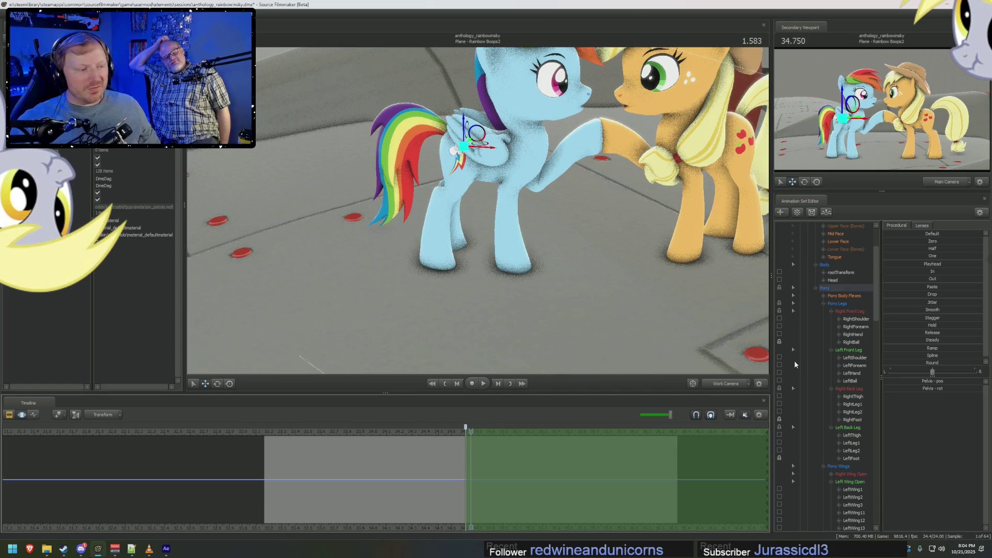
key("Right")
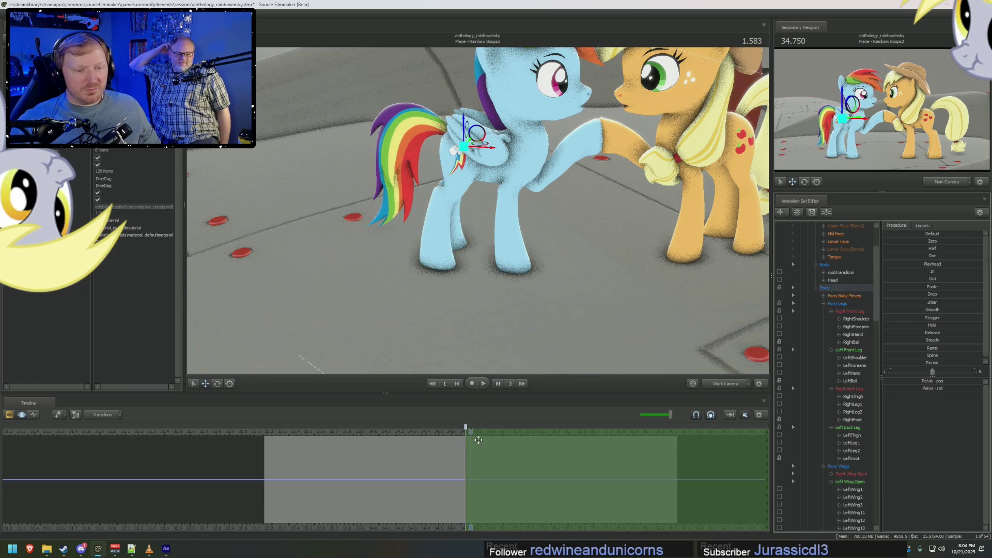
left_click_drag(516, 232, 547, 206)
left_click_drag(493, 173, 478, 221)
key("e")
left_click_drag(492, 209, 495, 127)
key("w")
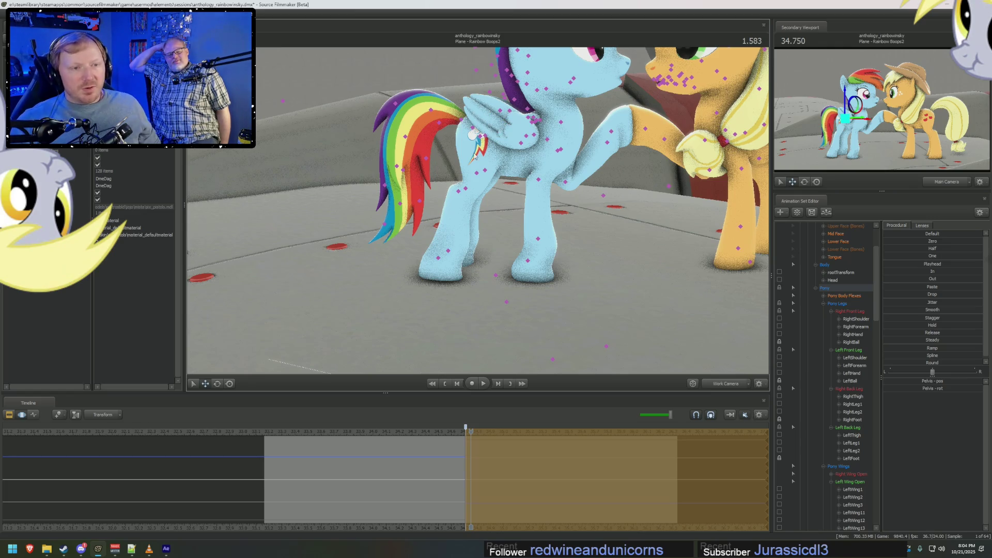
left_click(479, 139)
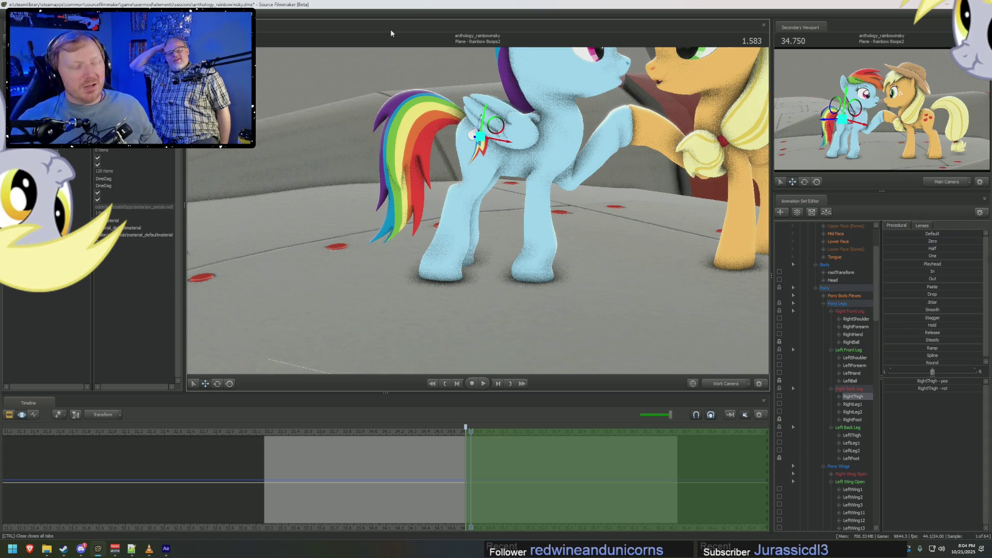
Rotate Rainbow Dash's RightLeg1 and RightLeg2 joints on her right hind leg.
left_click_drag(504, 181, 510, 185)
key("e")
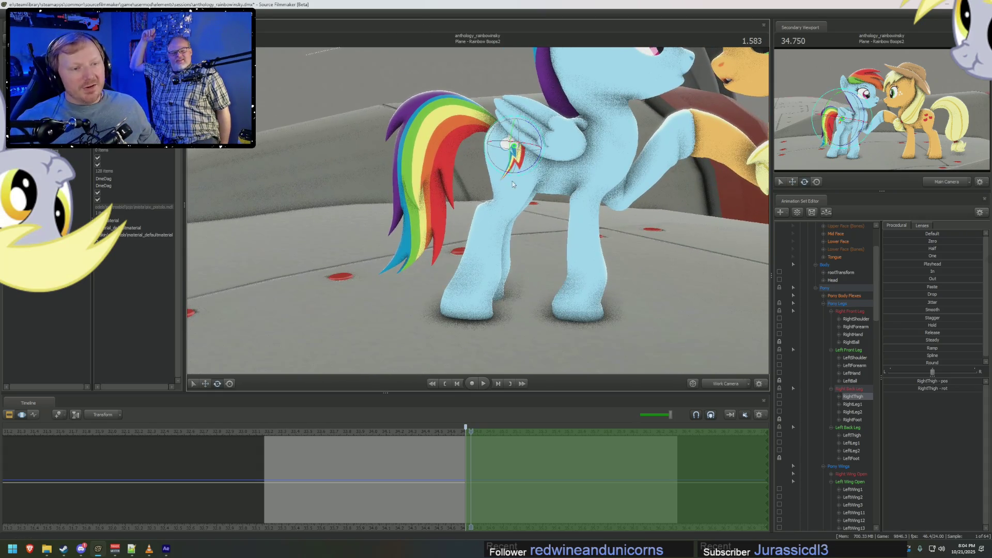
left_click(525, 173)
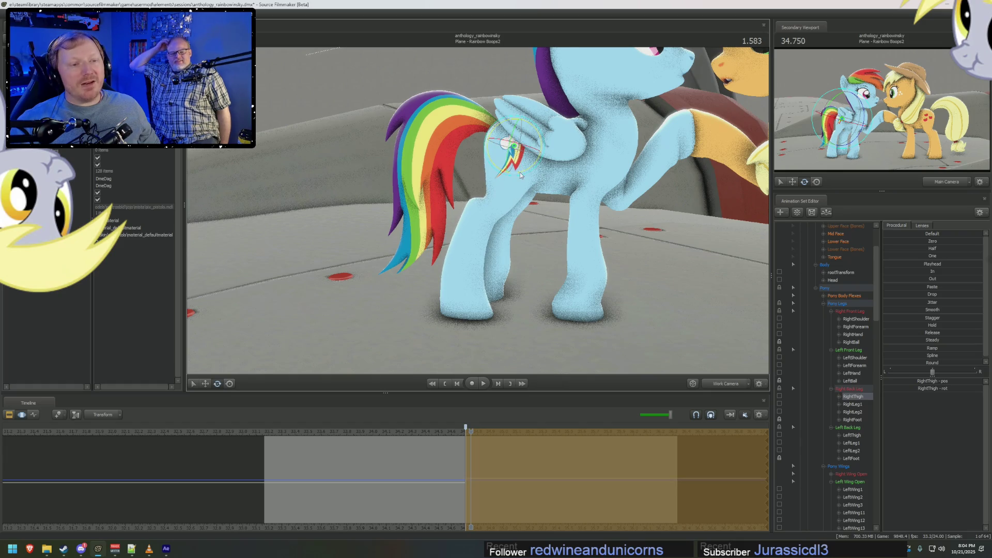
left_click(505, 189)
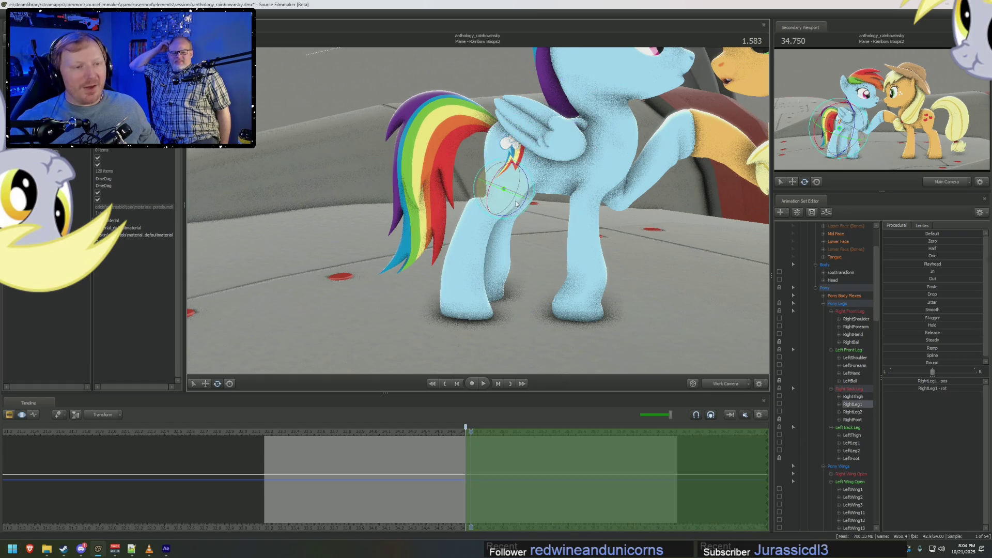
left_click(520, 194)
left_click(484, 212)
mouse_move(509, 205)
left_mouse_down()
mouse_move(528, 313)
mouse_move(479, 172)
left_mouse_up()
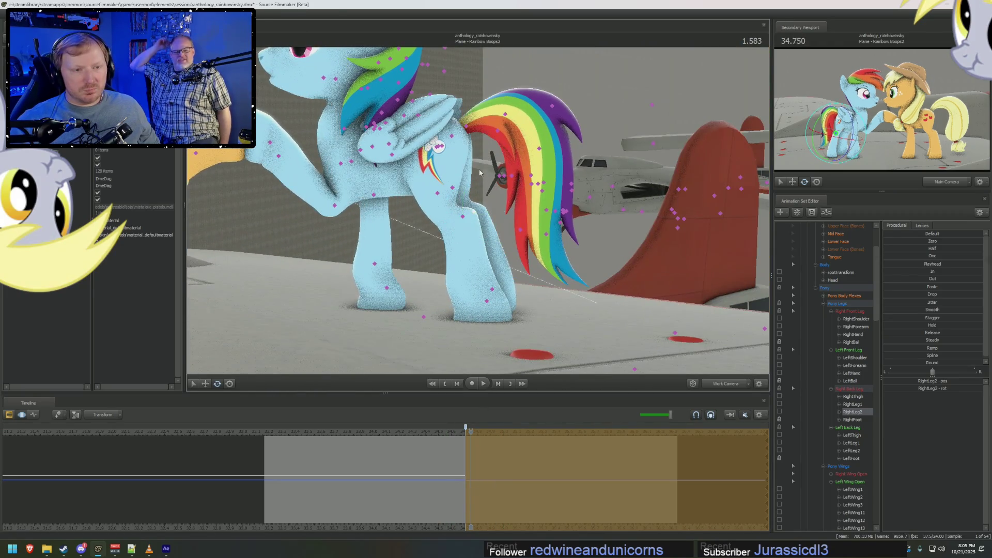
Rotate her LeftThigh, LeftLeg1 and LeftLeg2 joints to refine the left hind leg.
left_click(439, 148)
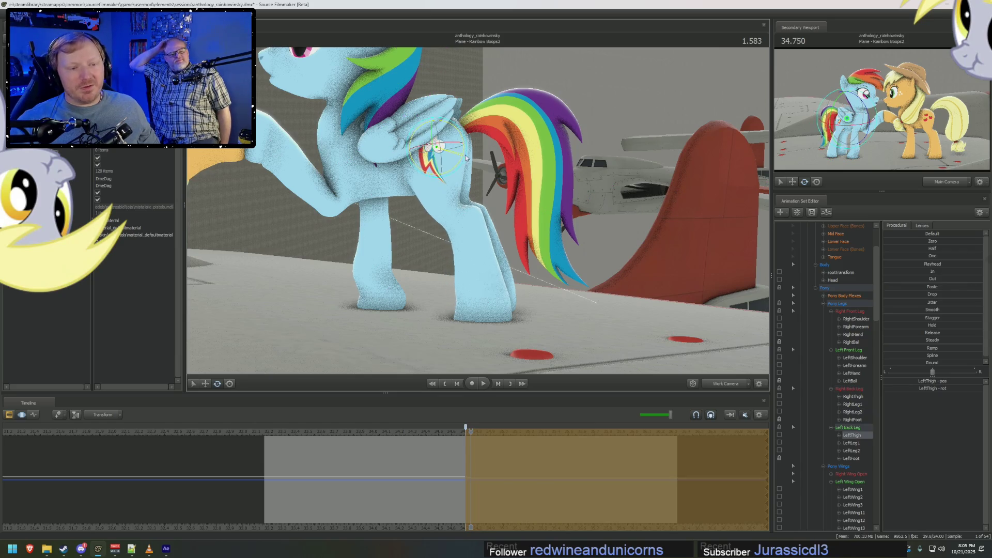
left_click(438, 202)
left_click(445, 193)
left_click(426, 213)
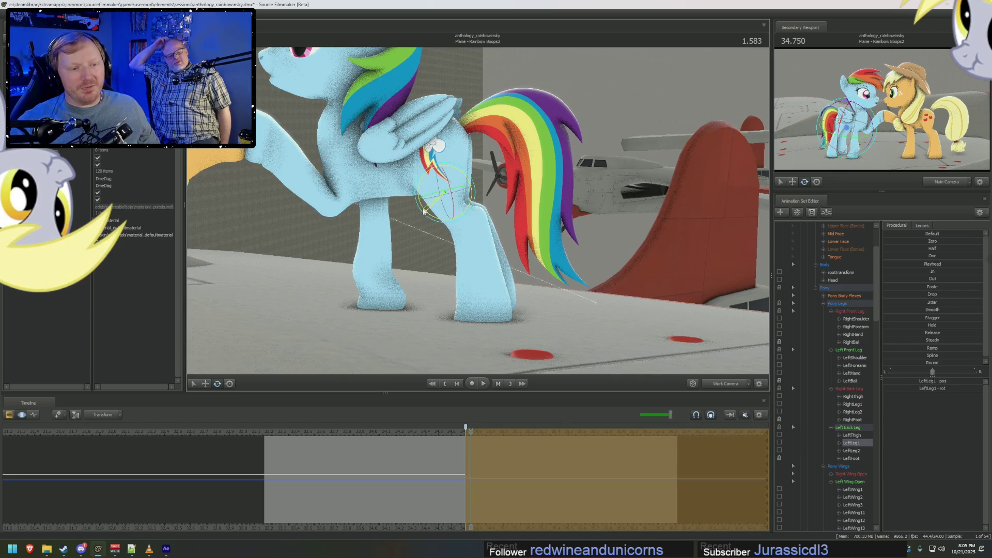
left_click(473, 219)
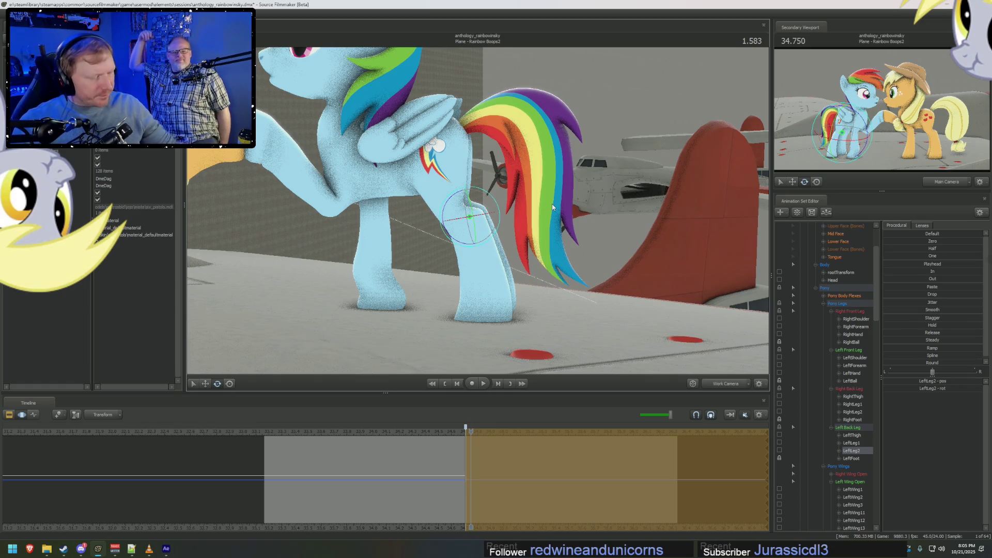
left_click_drag(414, 249, 501, 248)
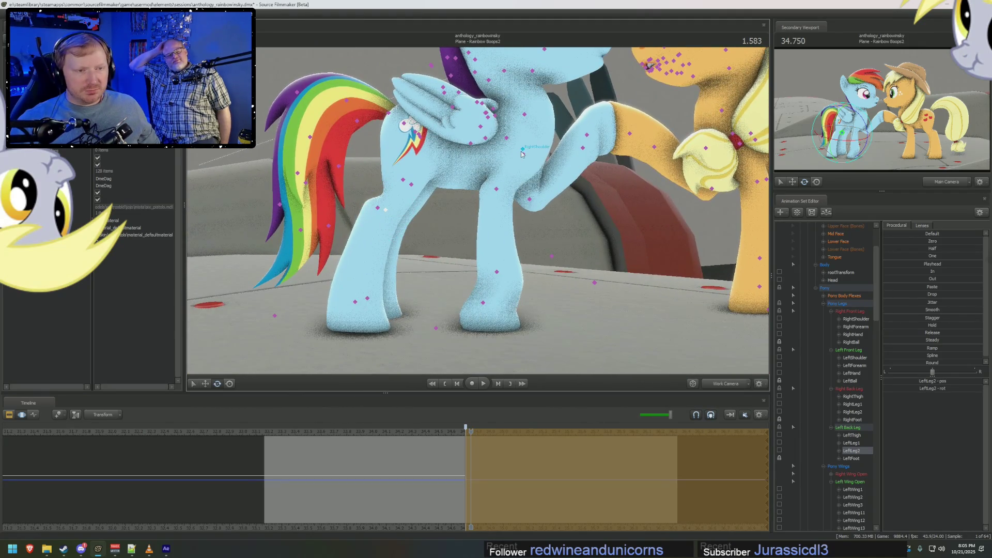
left_click(522, 152)
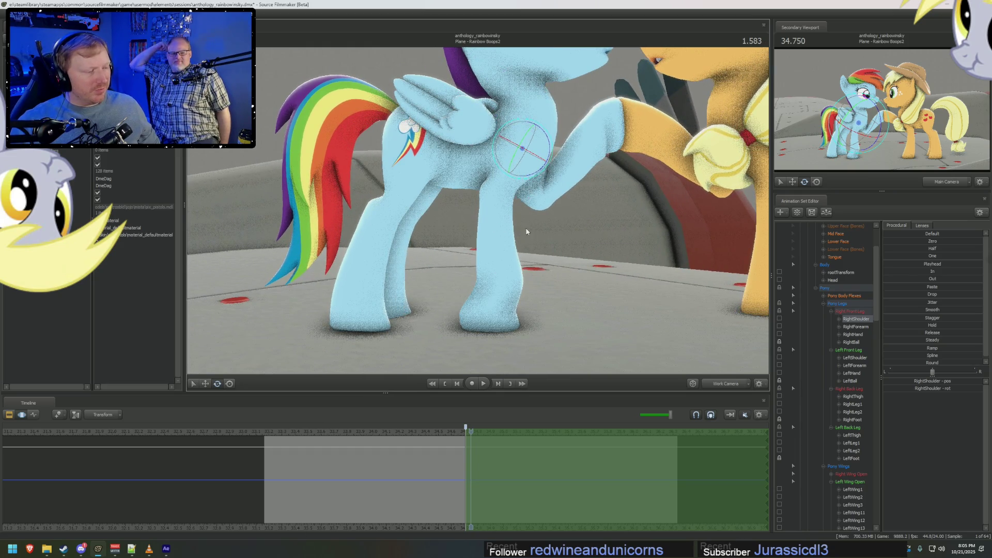
Rotate Rainbow Dash's right front shoulder and bend her right forearm.
left_click_drag(549, 240, 573, 240)
left_click_drag(517, 138, 518, 138)
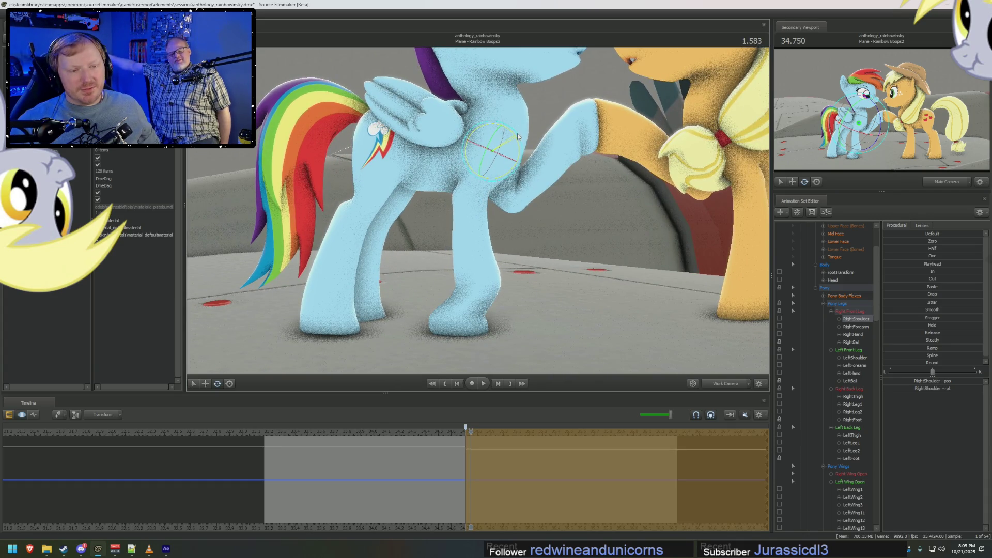
left_click(472, 195)
left_click_drag(496, 186, 500, 181)
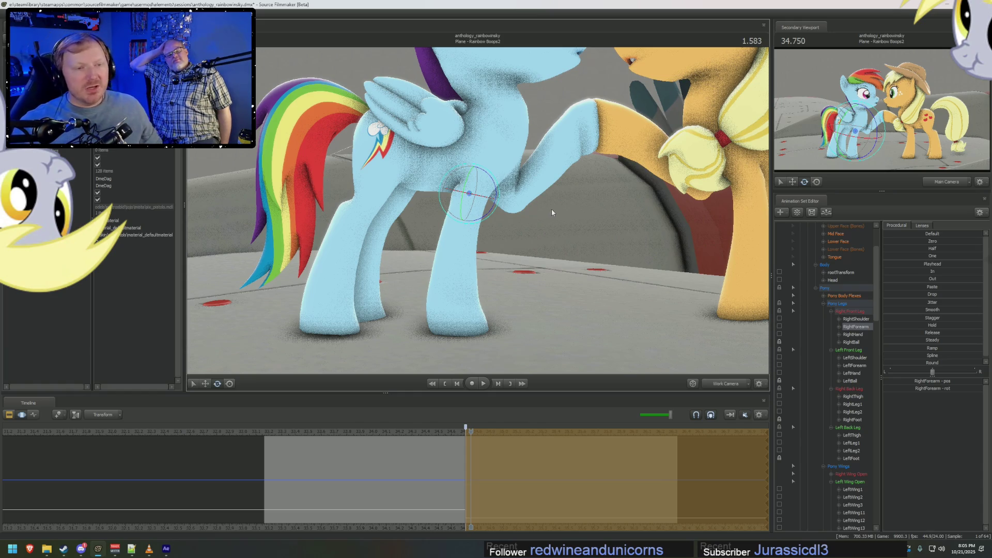
mouse_move(549, 214)
left_mouse_down()
mouse_move(527, 222)
mouse_move(550, 214)
mouse_move(525, 217)
mouse_move(542, 202)
mouse_move(480, 210)
left_mouse_up()
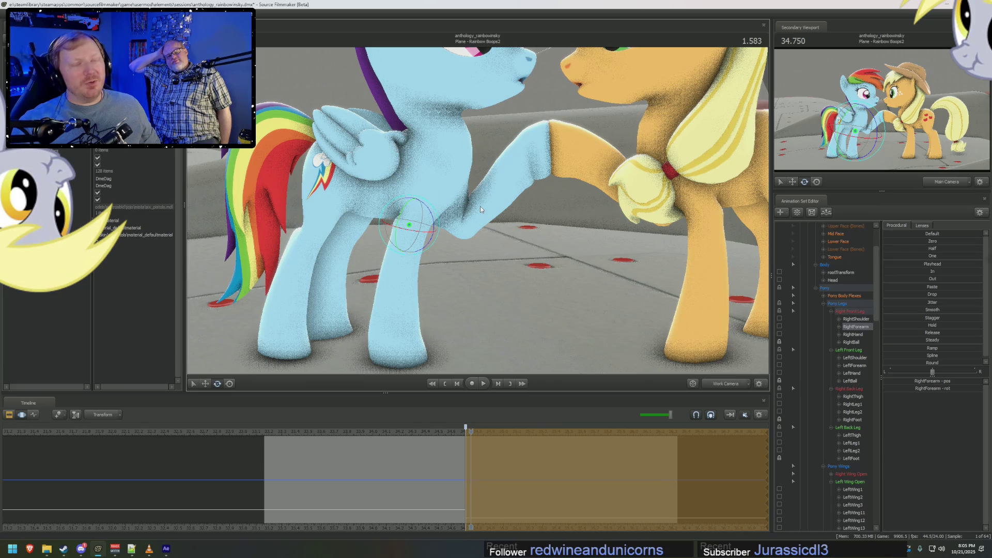
left_click_drag(461, 252, 451, 254)
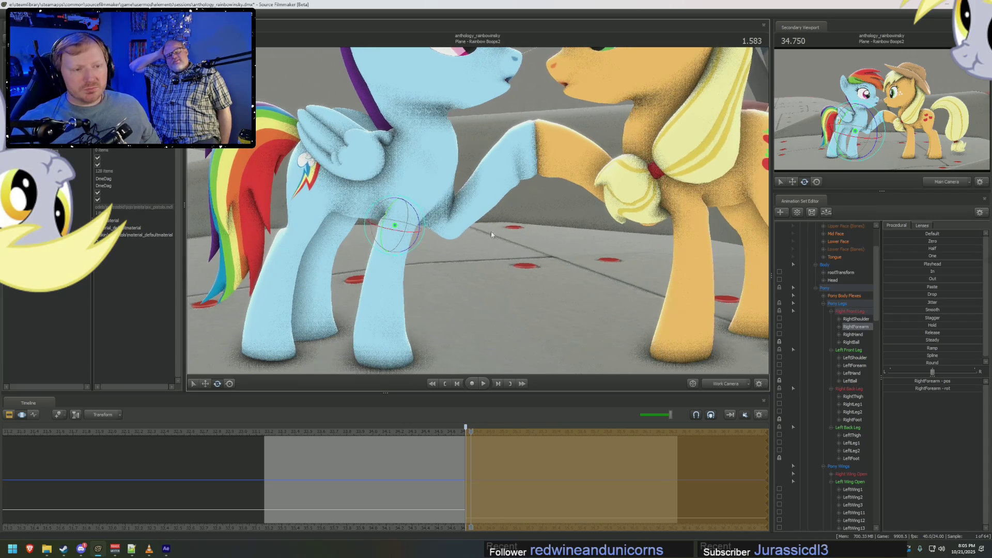
Raise her left foreleg, adjusting shoulder, forearm and hoof to meet Applejack's hoof.
left_click(436, 183)
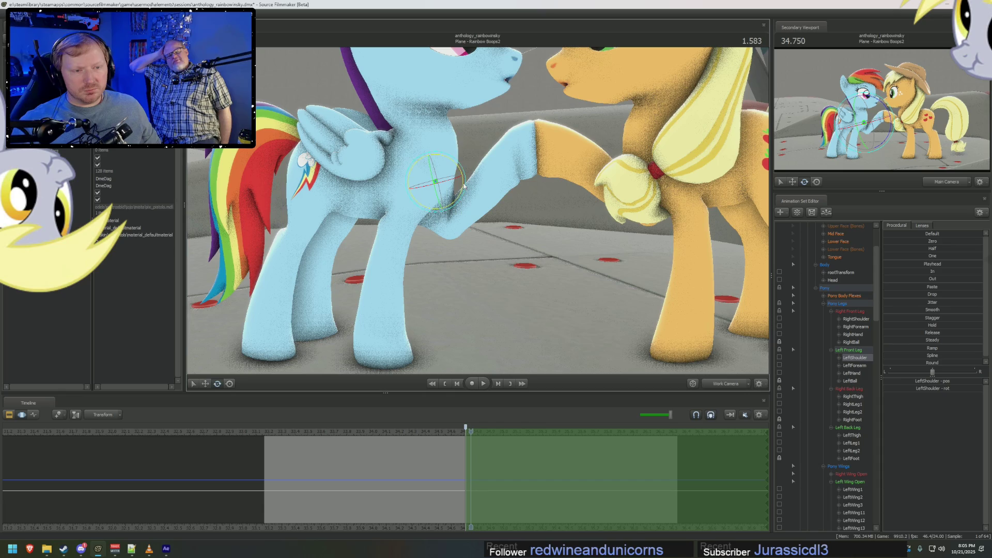
left_click(450, 211)
left_click_drag(455, 209, 455, 203)
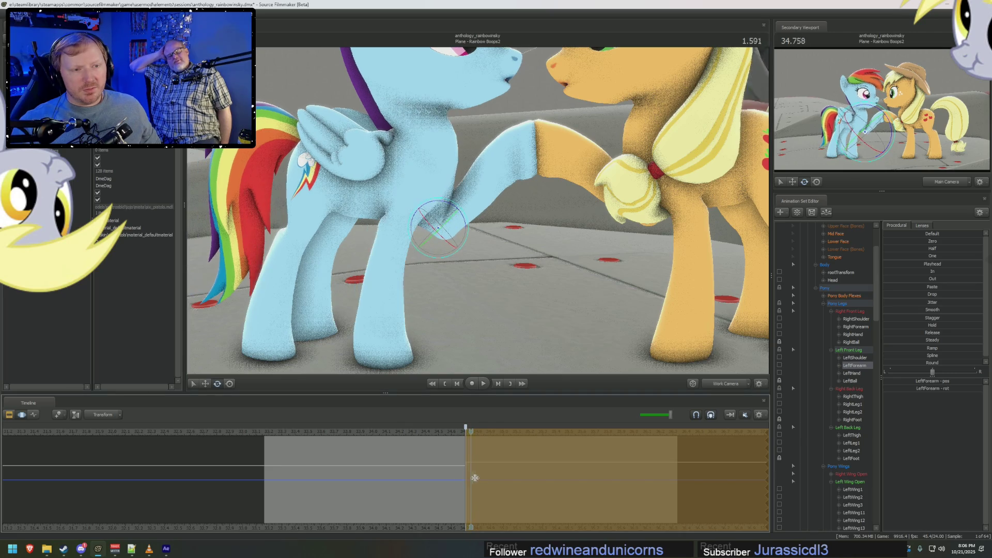
left_click(439, 186)
left_click_drag(459, 177, 460, 175)
left_click(447, 210)
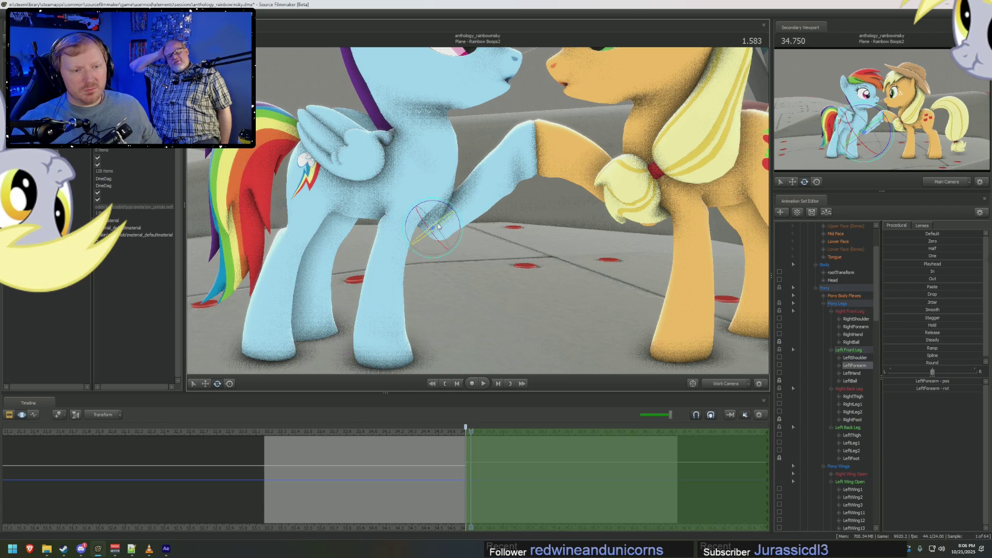
left_click_drag(448, 210, 446, 211)
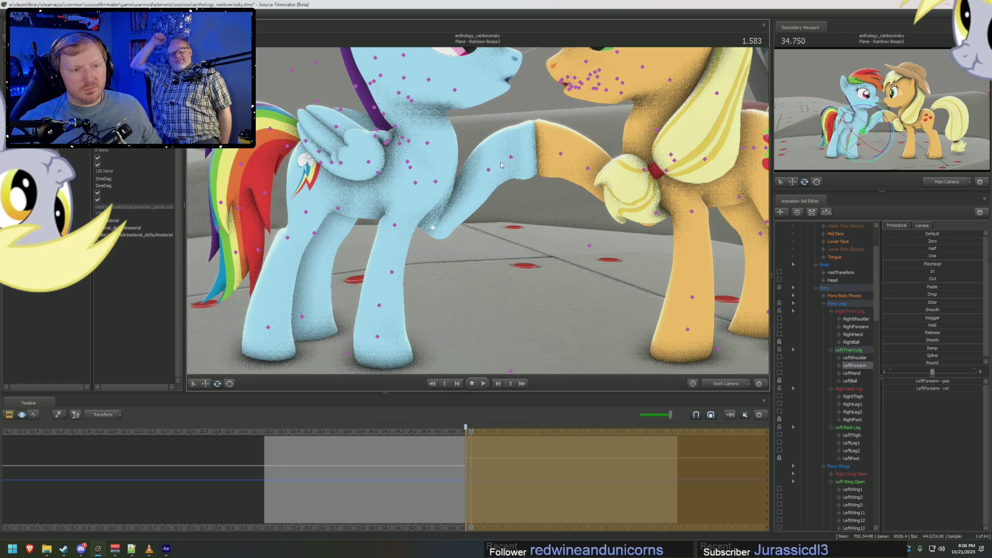
left_click(488, 170)
left_click_drag(482, 147, 484, 148)
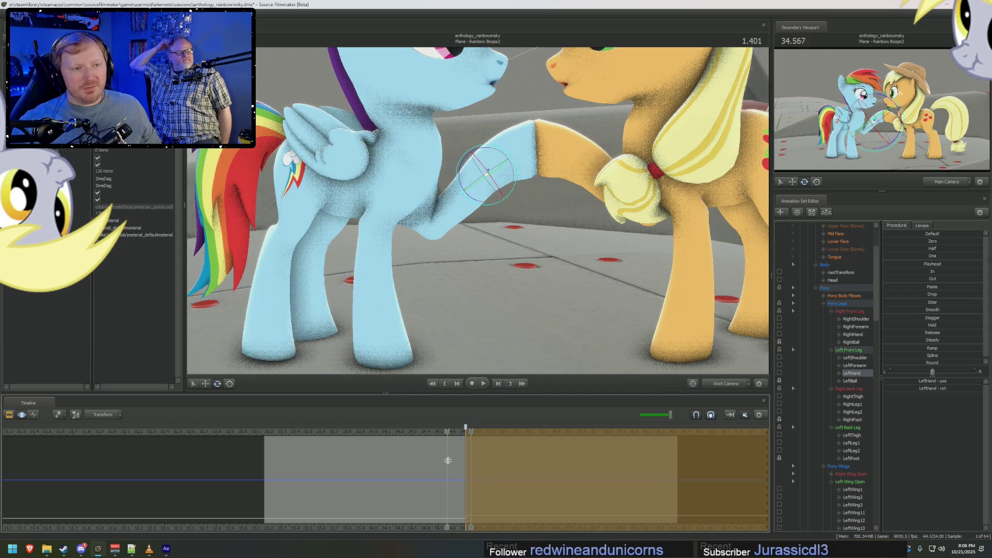
Adjust the time selection's trailing falloff and scrub back slightly to preview the pose.
right_click_drag(567, 373, 567, 388)
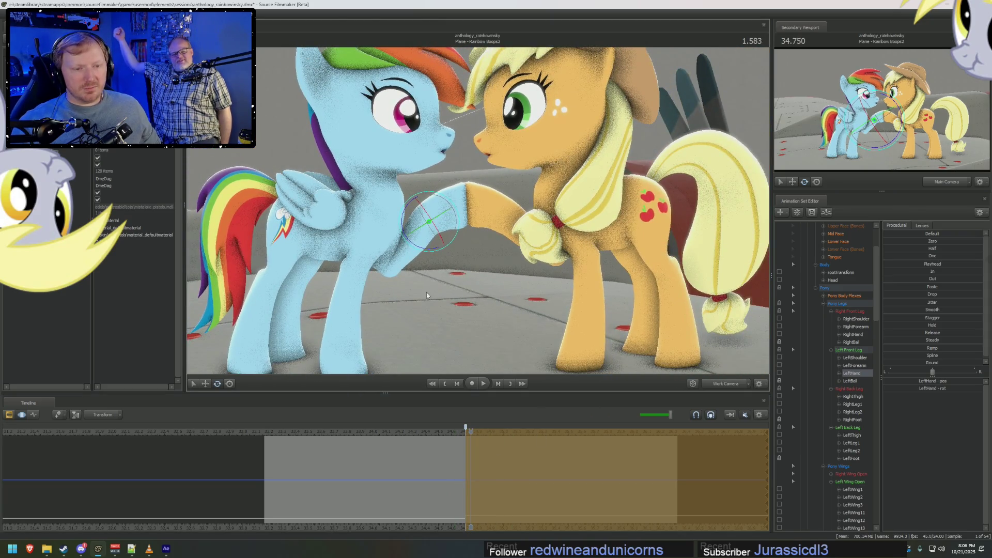
left_click(479, 451)
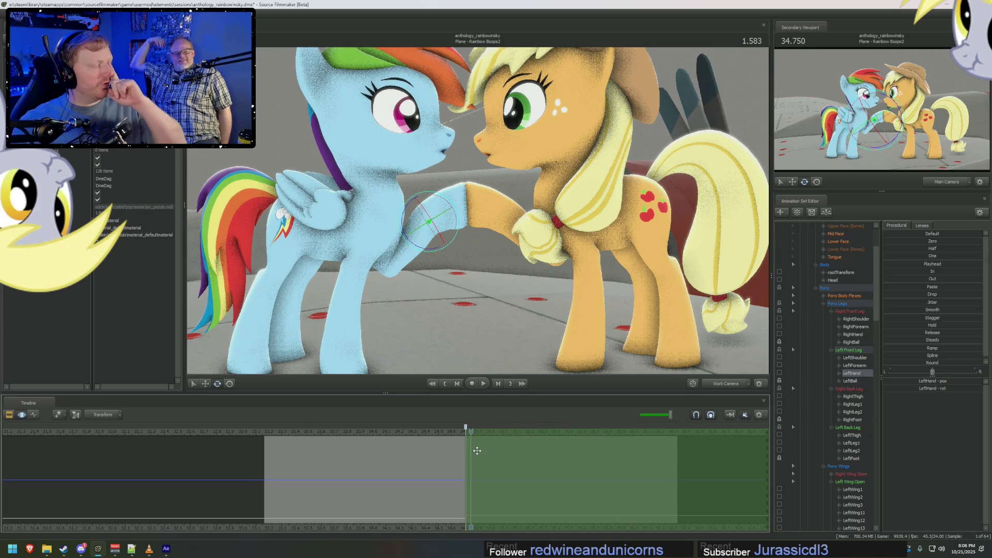
left_click_drag(470, 453, 464, 453)
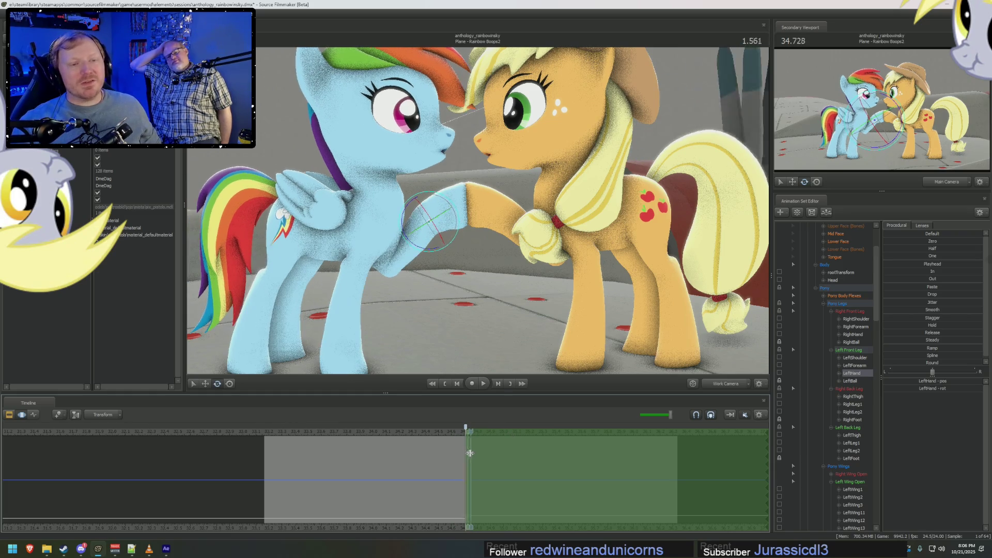
left_click(383, 226)
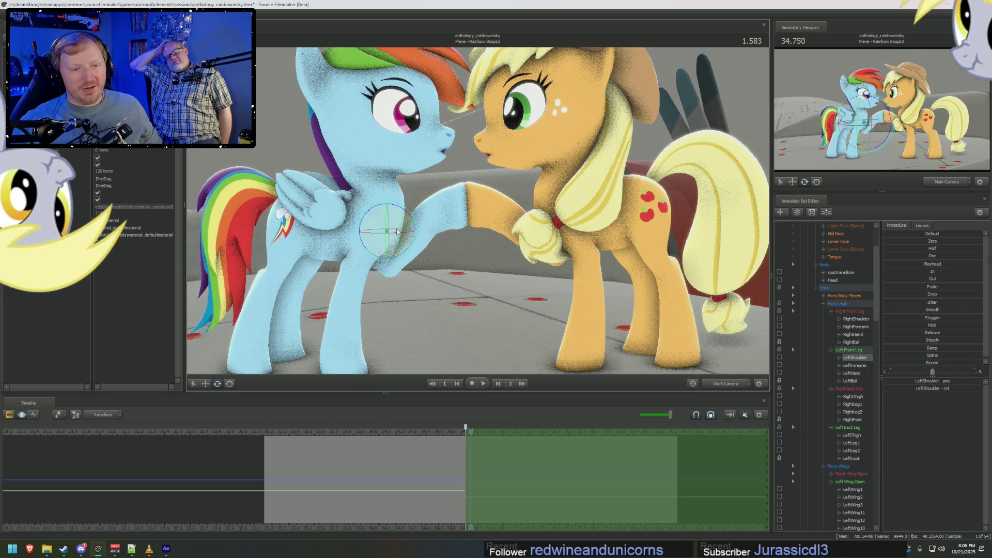
Nudge Rainbow Dash's left forearm and turn her Neck bone toward Applejack.
left_click(403, 244)
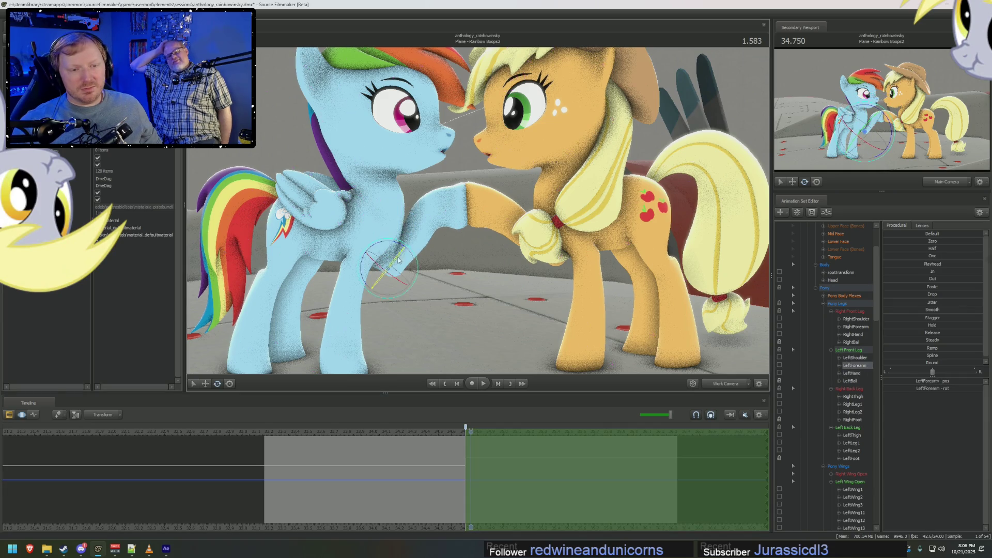
left_click_drag(403, 244, 404, 245)
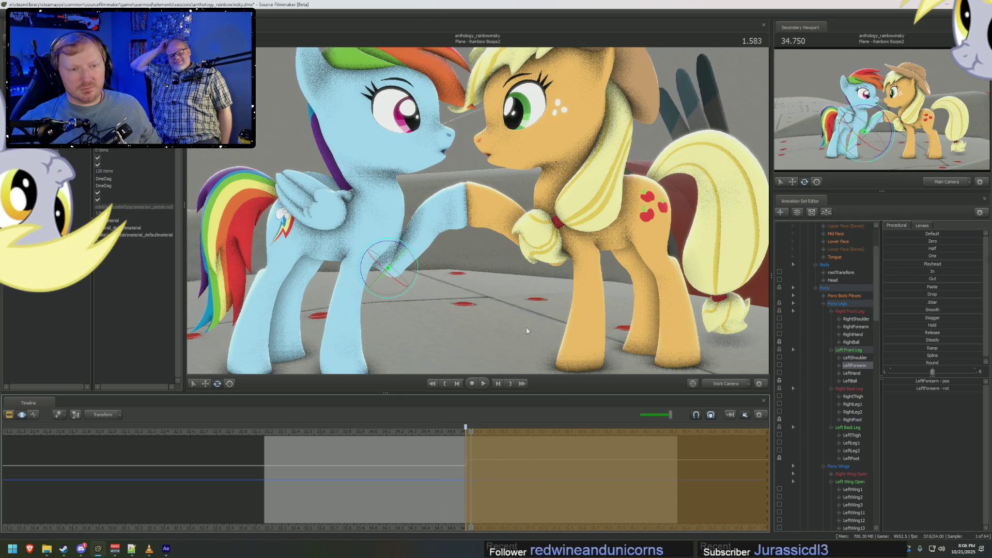
left_click(396, 227, "ctrl")
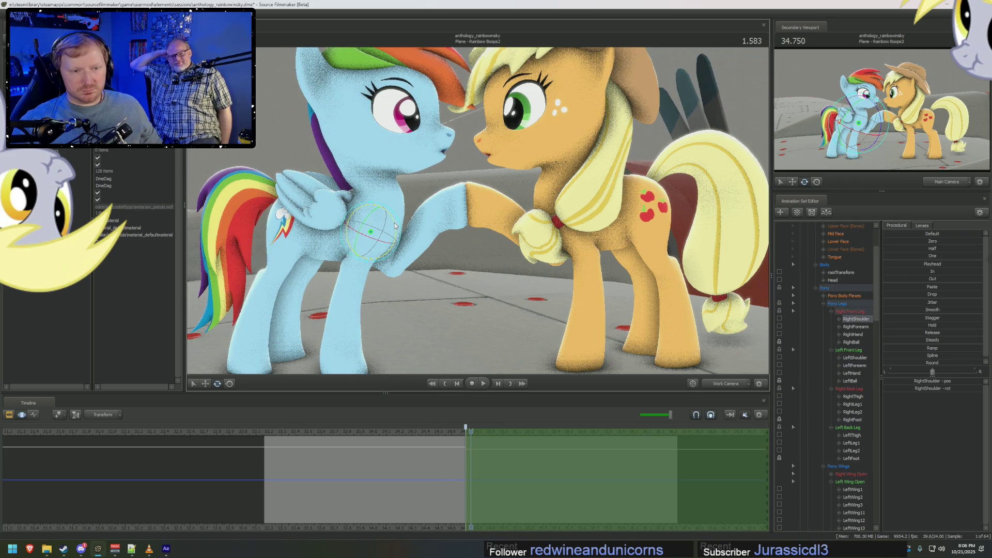
key("ctrl")
left_click(367, 221, "ctrl")
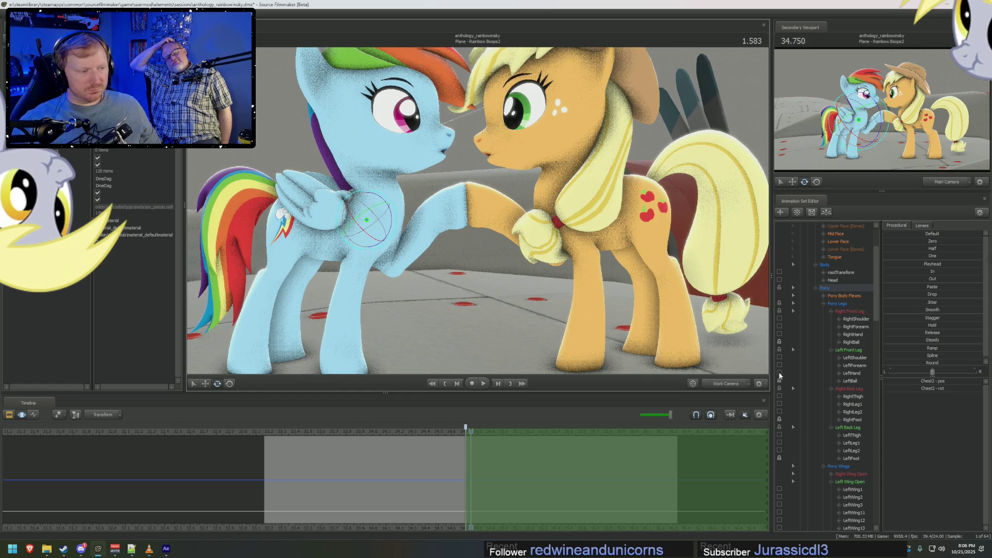
key("ctrl")
left_click(370, 204, "ctrl")
left_click(381, 199, "ctrl")
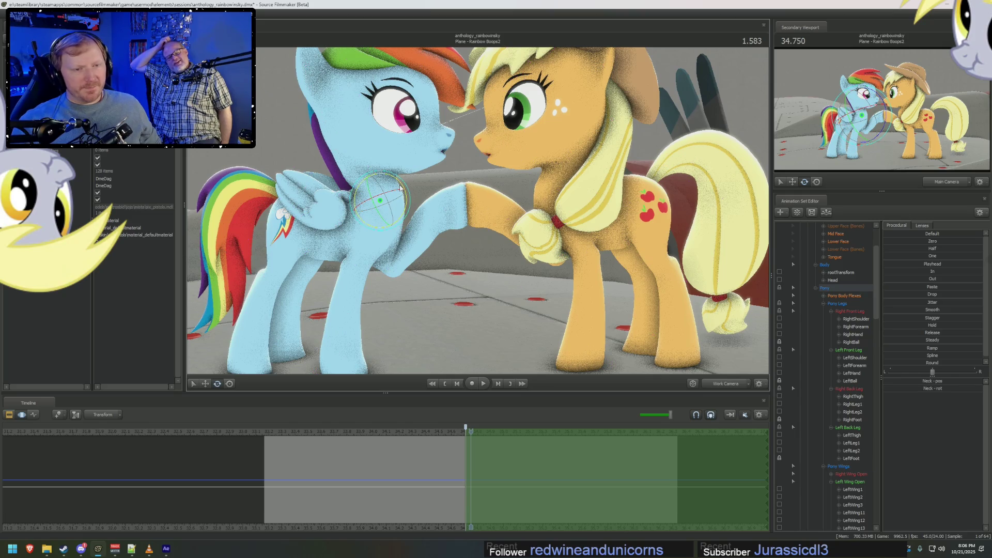
scroll(424, 216, "up", 3)
left_click_drag(377, 226, 375, 225)
Tilt Rainbow Dash's Head toward Applejack so their muzzles nearly touch.
key("ctrl")
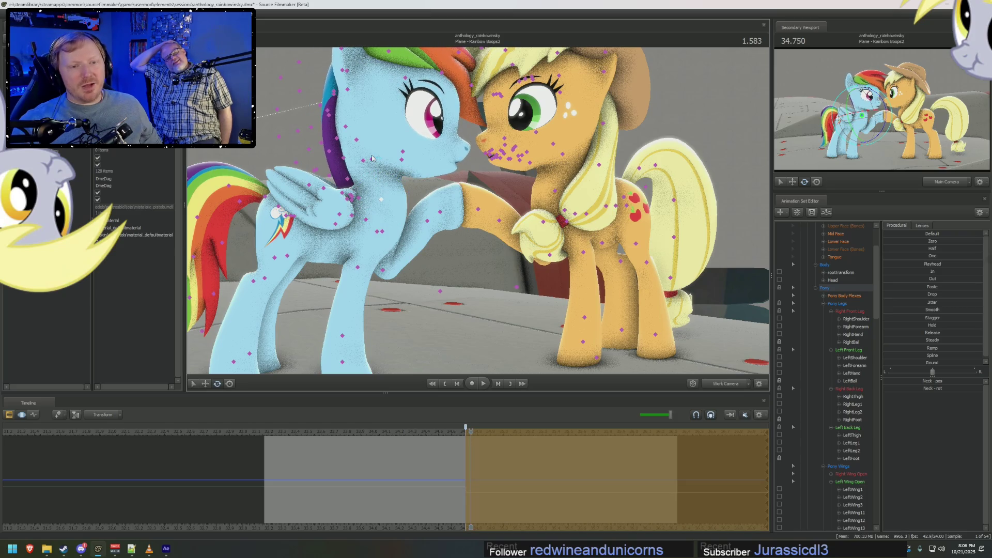
left_click(372, 158, "ctrl")
left_click_drag(356, 144, 364, 147)
left_click_drag(372, 207, 393, 186)
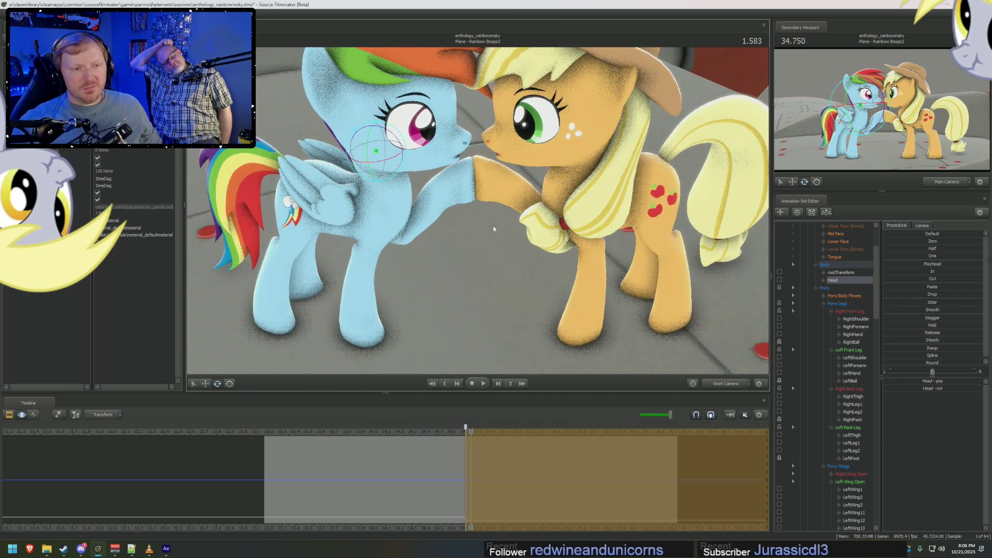
left_click_drag(468, 202, 478, 213)
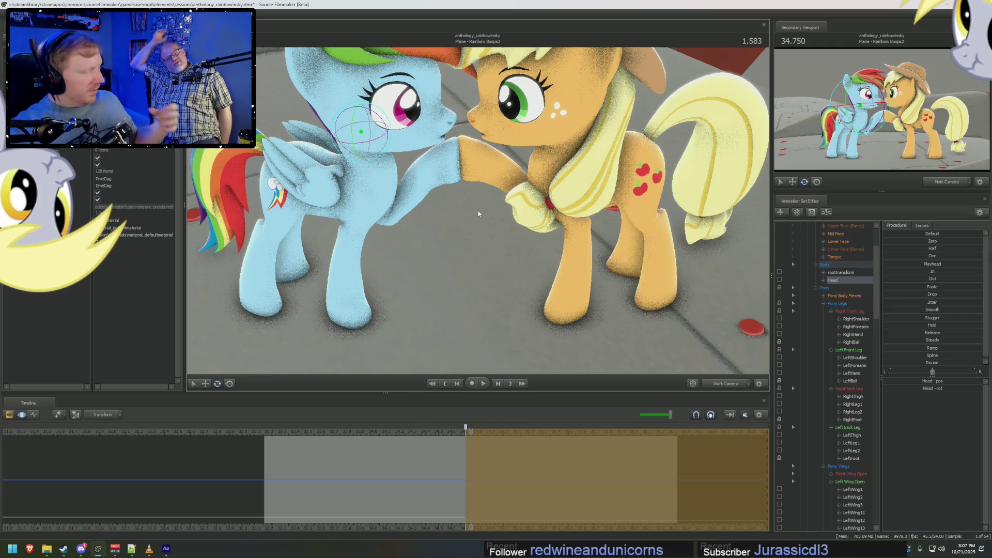
key("ctrl")
Select Applejack's Pelvis and lock her LeftFoot and RightFoot in the Animation Set Editor.
left_click(632, 166)
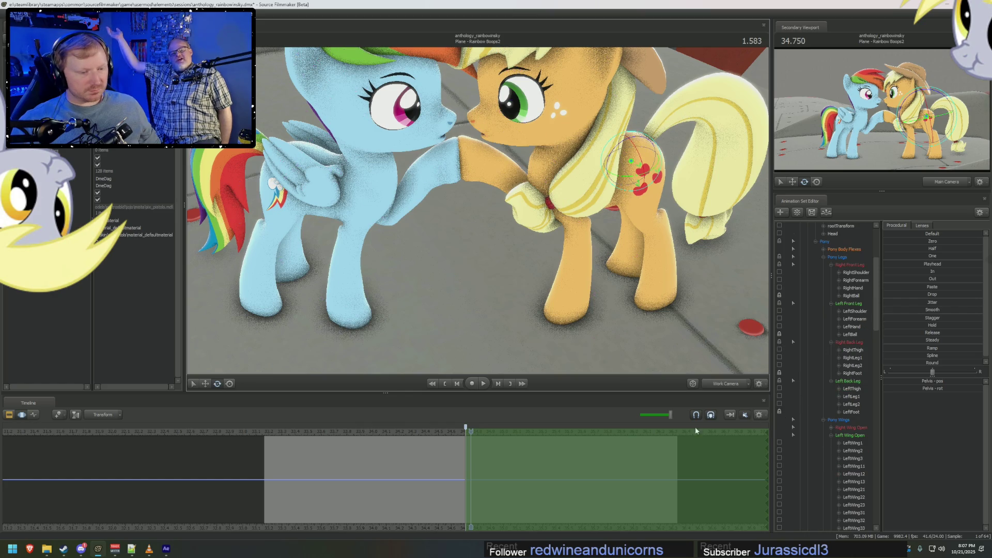
scroll(802, 290, "up", 5)
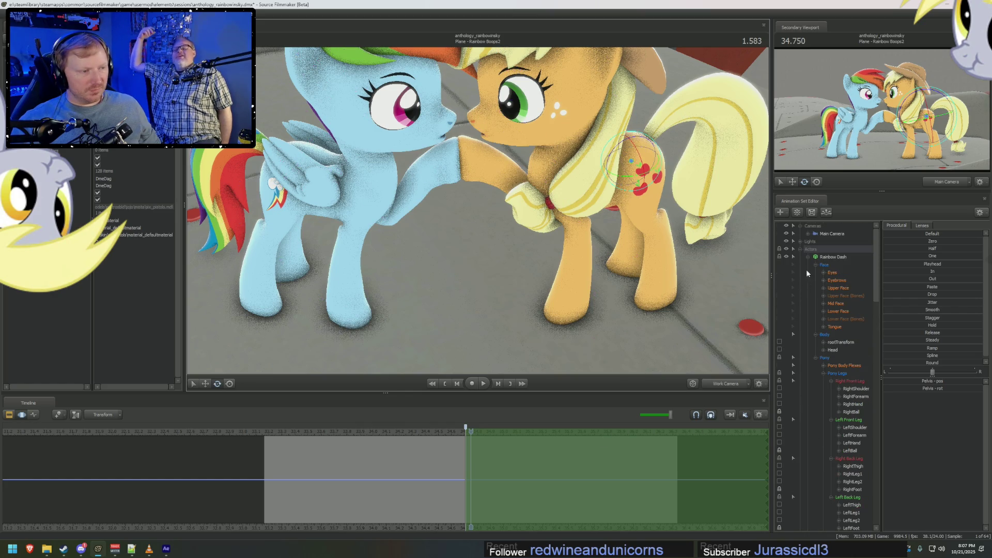
scroll(820, 335, "down", 2)
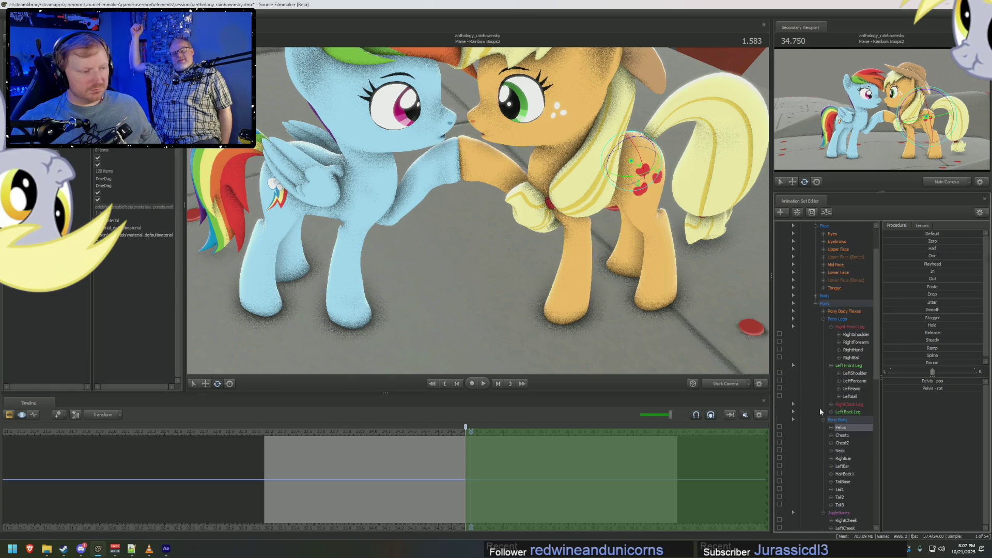
left_click(831, 412)
left_click(831, 404)
left_click(779, 473)
left_click(779, 435)
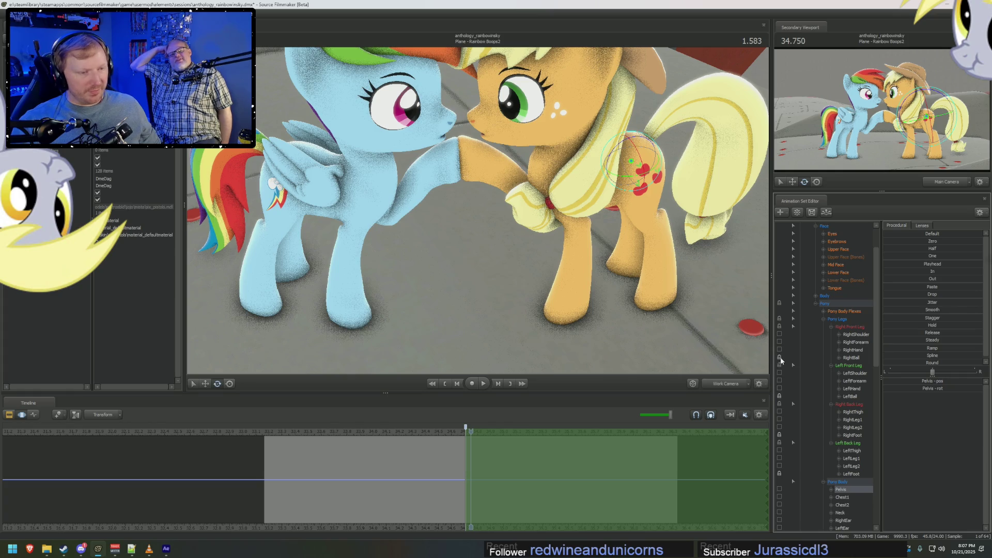
Rotate and shift Applejack's pelvis to reposition her body beside Rainbow Dash.
left_click_drag(554, 253, 555, 250)
key("w")
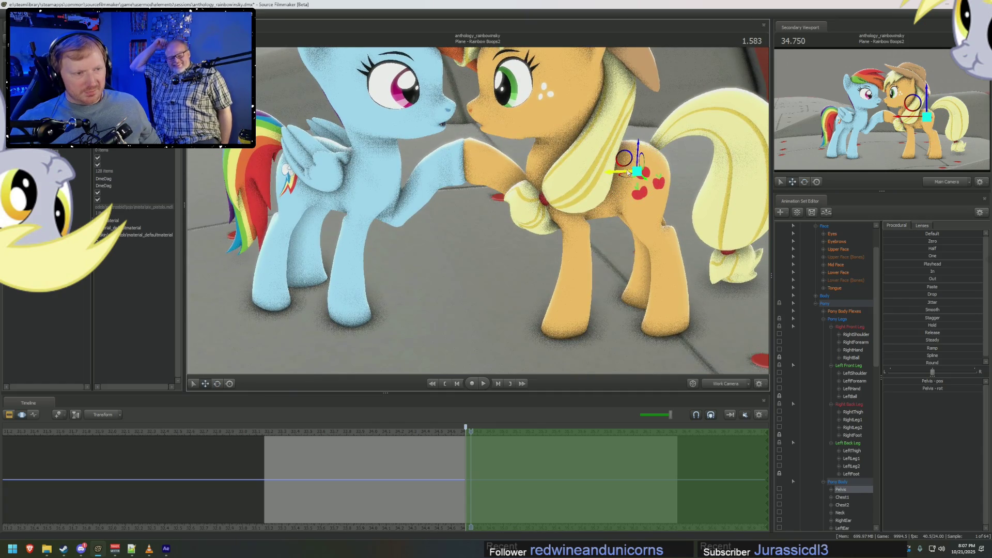
left_click_drag(621, 185, 478, 212)
key("e")
mouse_move(623, 167)
left_mouse_down()
mouse_move(650, 163)
mouse_move(617, 168)
mouse_move(688, 196)
mouse_move(639, 173)
mouse_move(651, 176)
mouse_move(600, 181)
mouse_move(568, 166)
mouse_move(454, 170)
mouse_move(493, 128)
mouse_move(520, 142)
mouse_move(516, 192)
mouse_move(496, 168)
left_mouse_up()
key("w")
Bend Applejack's left hind knee at the LeftLeg2 bone.
left_click(458, 146)
key("e")
scroll(474, 175, "up", 2)
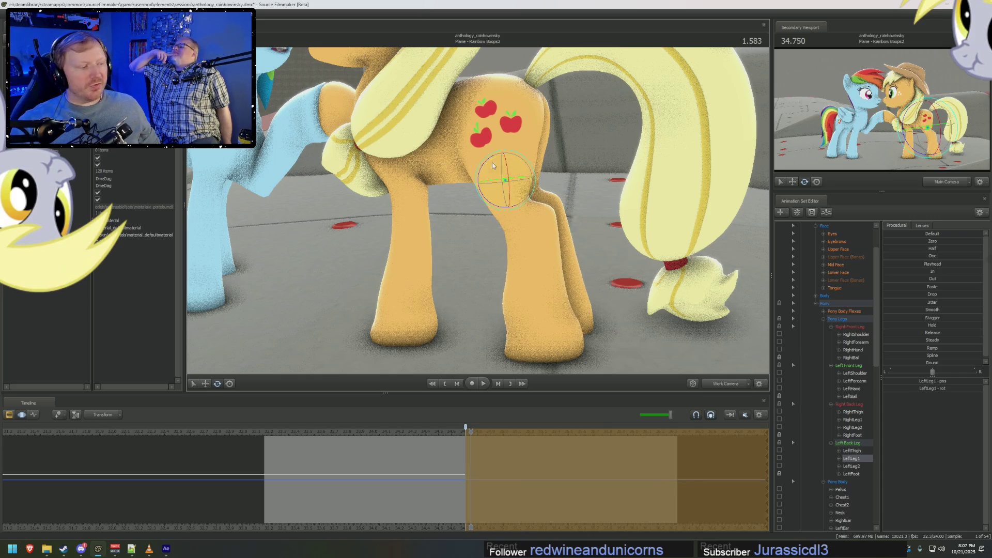
key("ctrl")
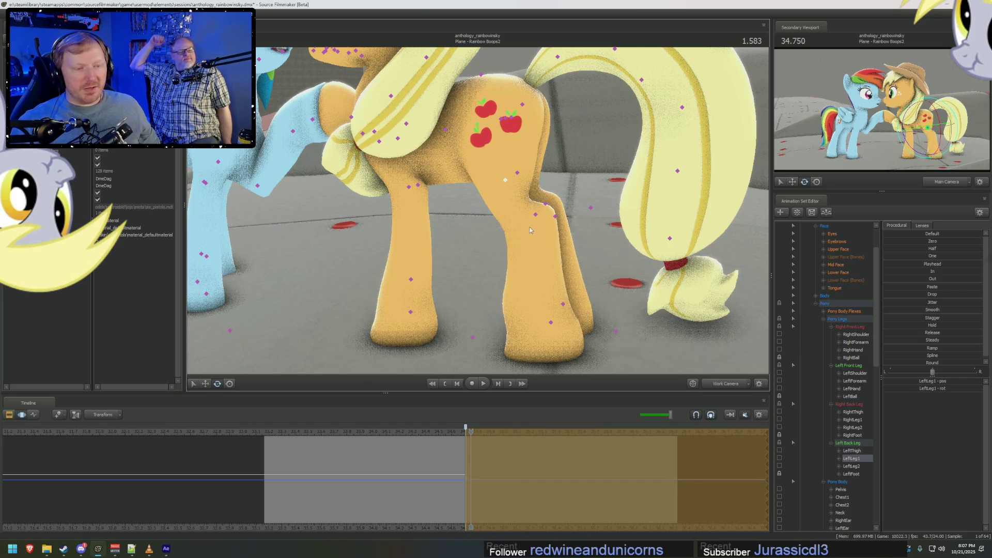
left_click(535, 215)
left_click_drag(531, 221, 515, 194)
mouse_move(606, 190)
left_mouse_down()
mouse_move(543, 191)
mouse_move(506, 162)
left_mouse_up()
Rotate Applejack's RightThigh, RightLeg1 and RightLeg2 to re-bend her right hind leg.
key("ctrl")
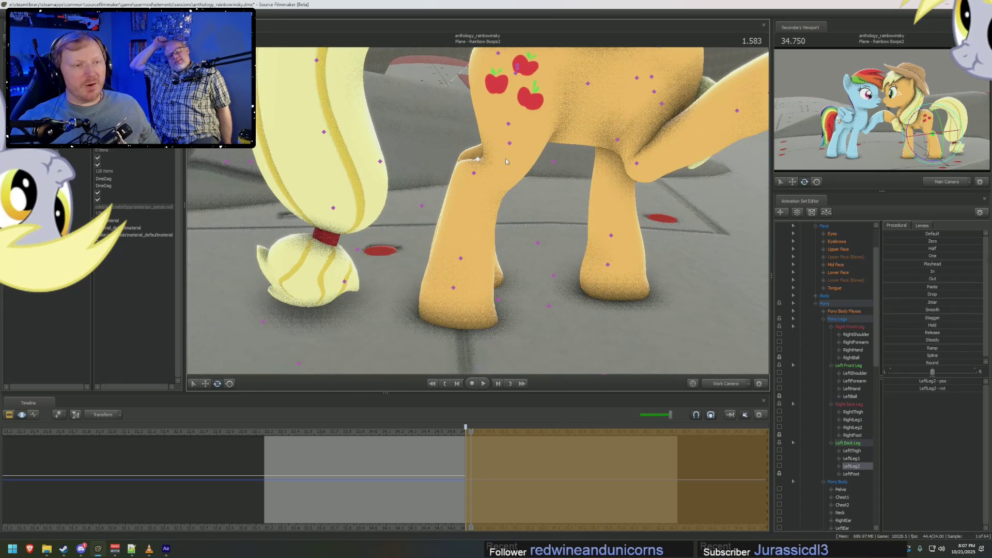
left_click(514, 72)
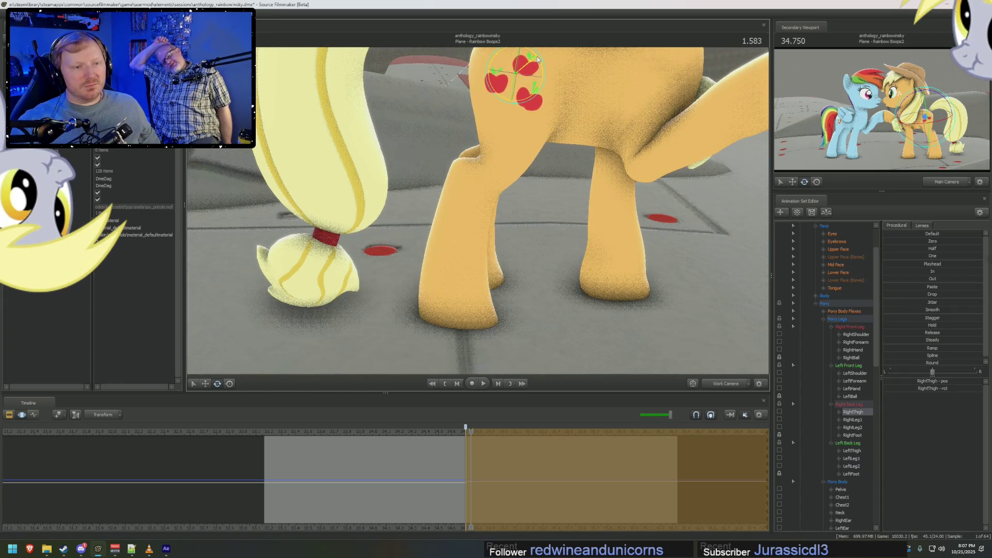
left_click_drag(538, 60, 541, 60)
left_click(502, 142)
left_click_drag(520, 121, 513, 117)
left_click(470, 178)
left_click_drag(492, 172, 497, 177)
mouse_move(497, 177)
middle_mouse_down()
mouse_move(462, 195)
mouse_move(462, 181)
mouse_move(472, 213)
middle_mouse_up()
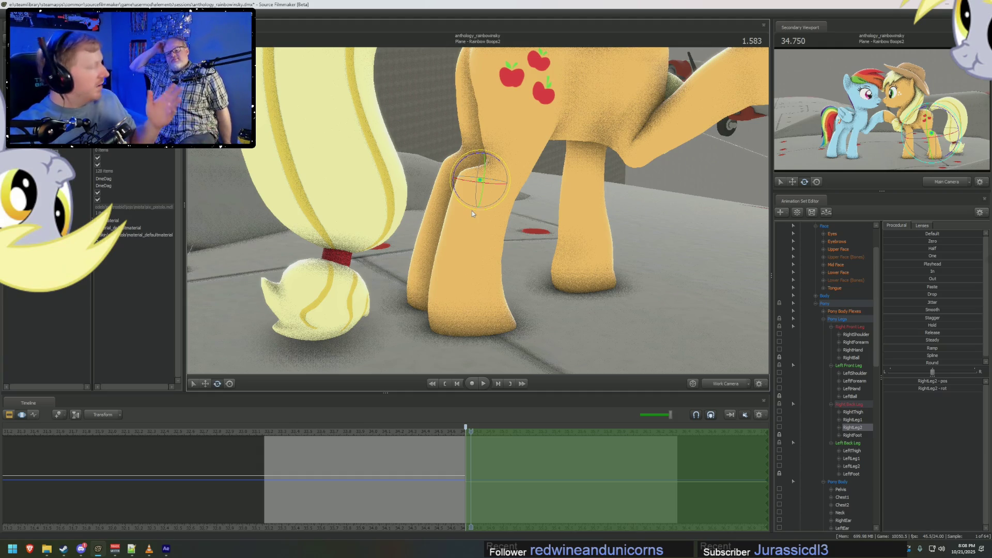
mouse_move(510, 192)
left_mouse_down()
mouse_move(496, 170)
mouse_move(465, 213)
mouse_move(496, 196)
left_mouse_up()
Move the time slightly later and nudge Applejack's left forearm pose.
left_click(500, 194)
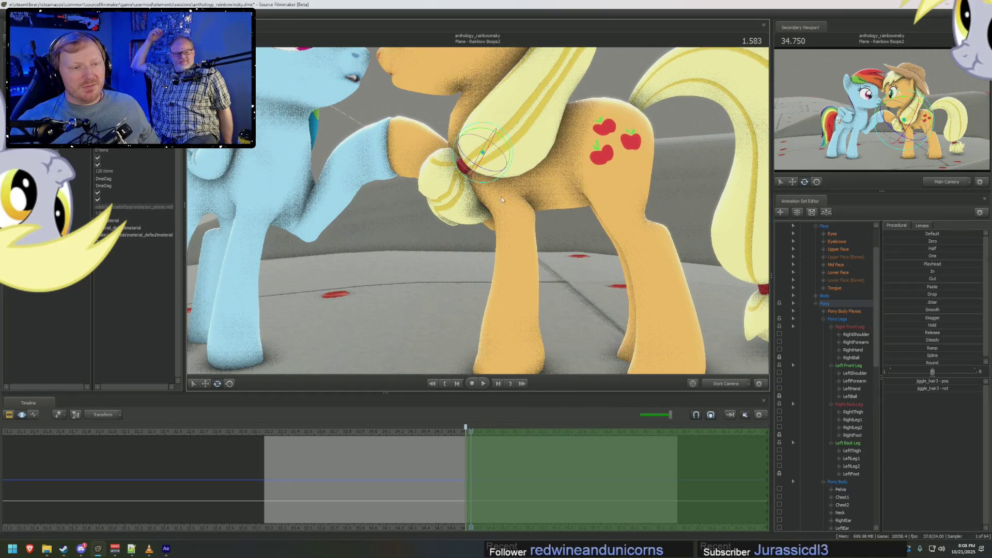
key("ctrl")
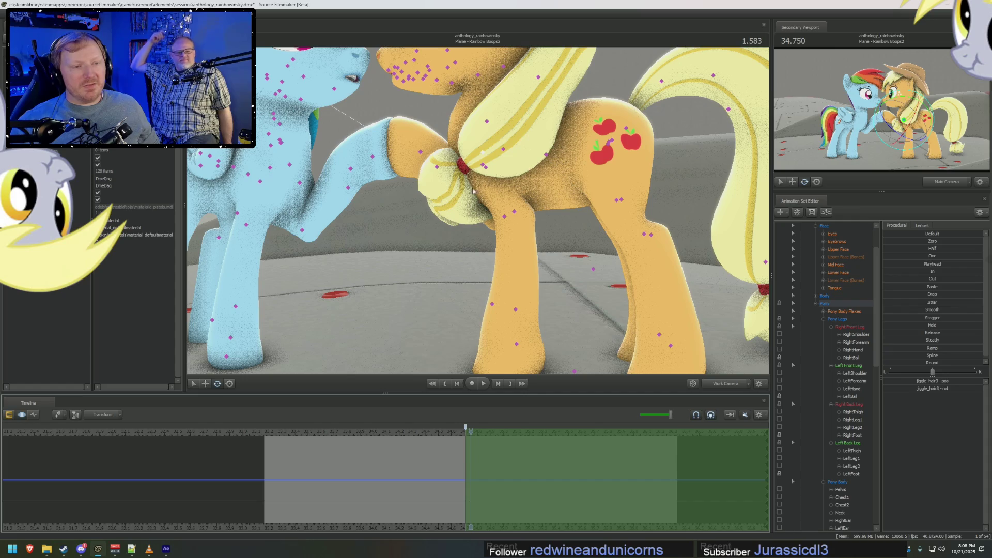
left_click(484, 167)
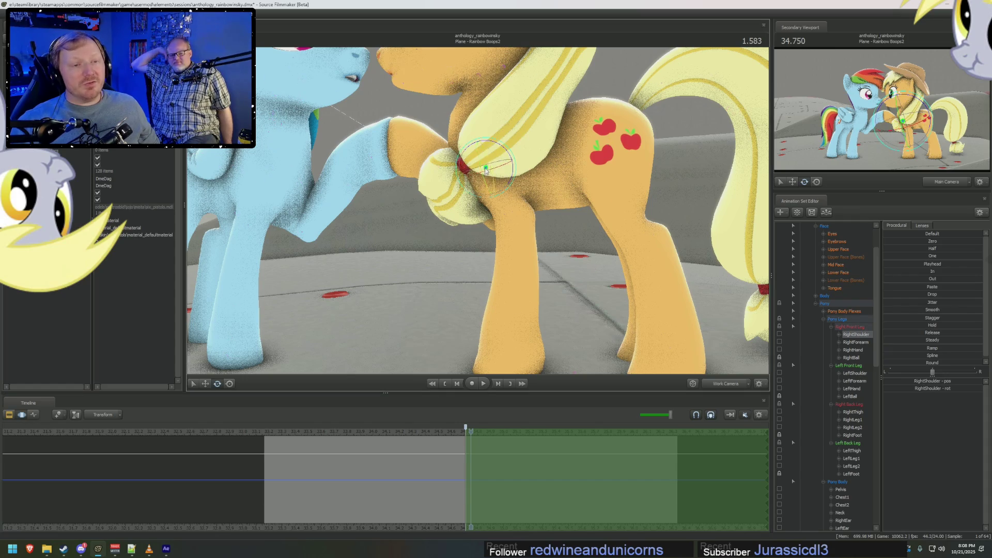
left_click(484, 166)
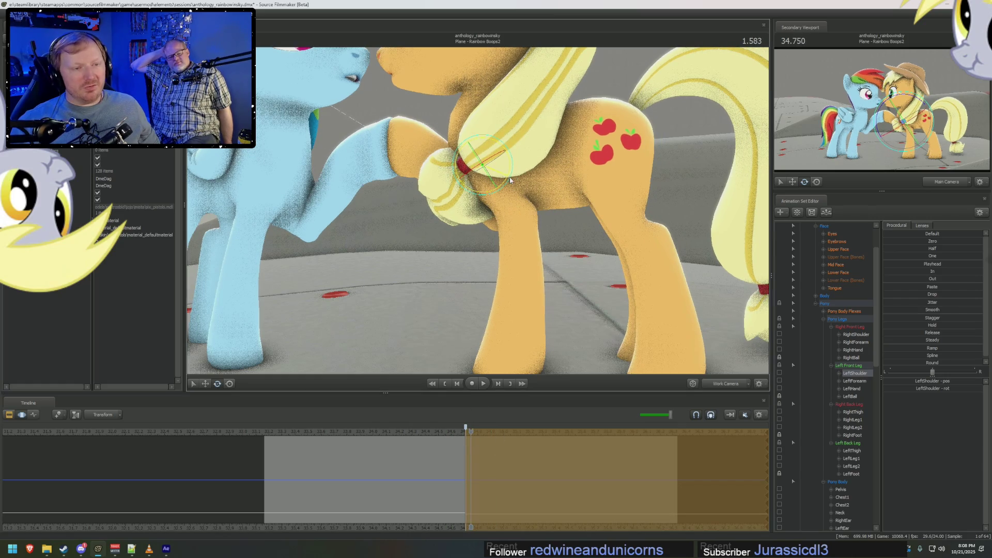
left_click(479, 481)
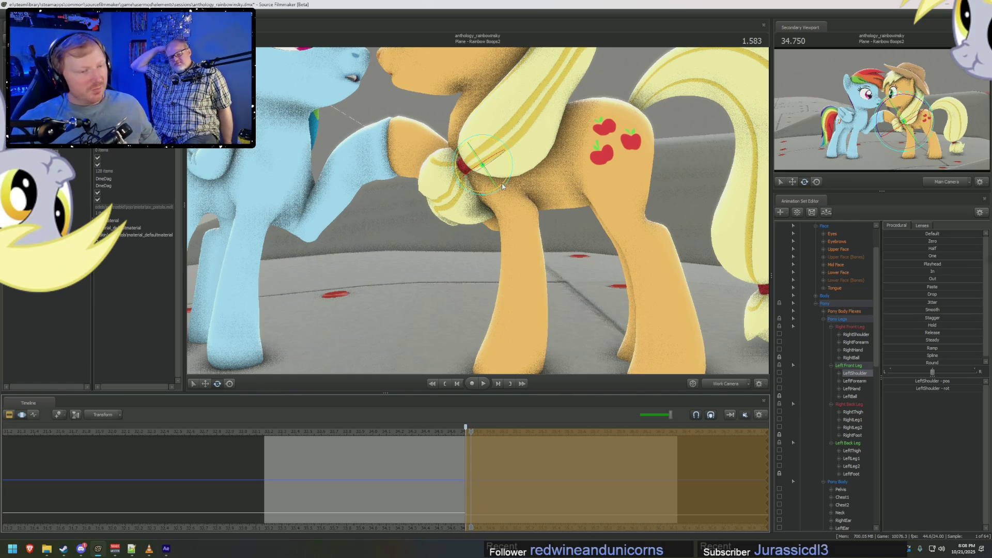
left_click(525, 210)
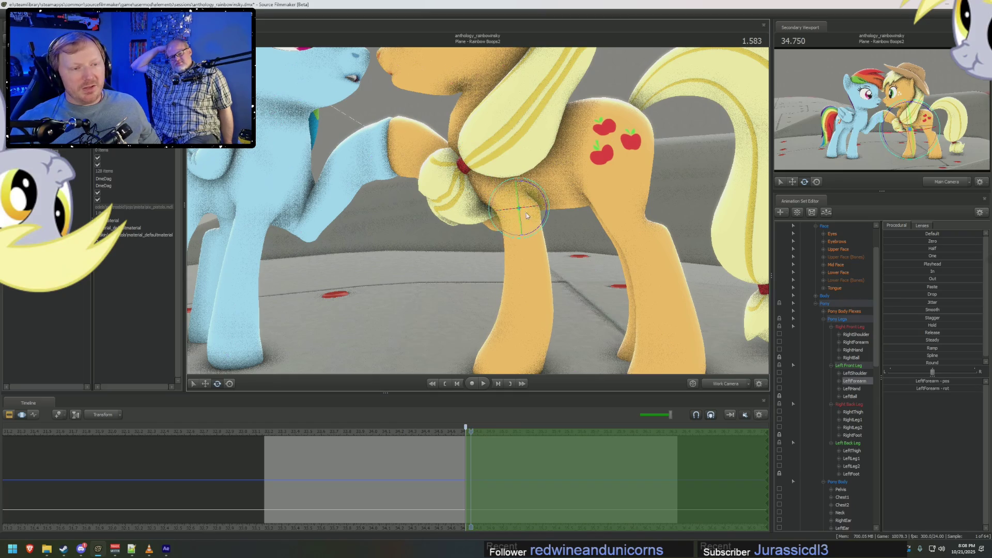
left_click_drag(532, 236, 529, 231)
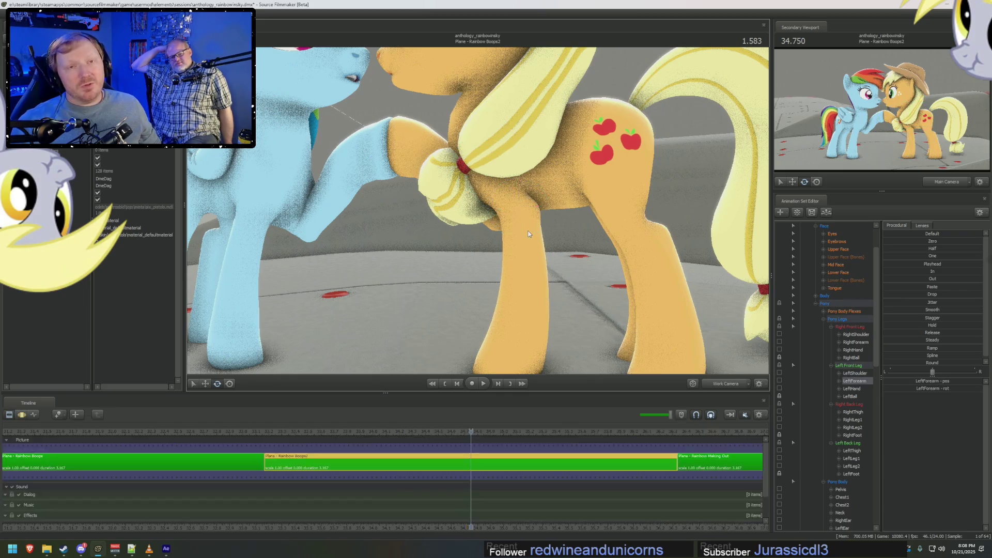
left_click_drag(479, 299, 525, 232)
Rotate Applejack's right shoulder and forearm so her hoof presses against Rainbow Dash's.
left_click(543, 212)
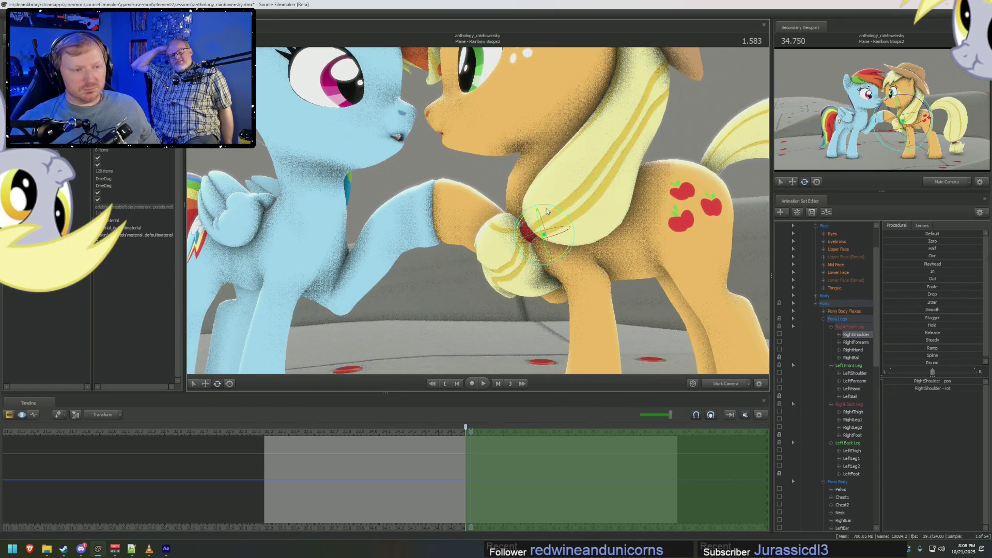
left_click(567, 289)
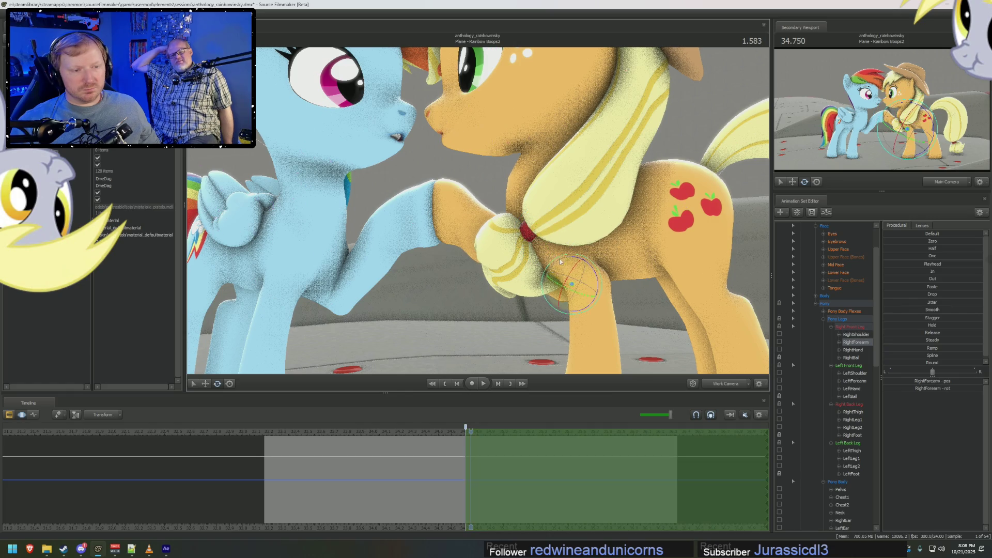
left_click_drag(571, 258, 579, 260)
middle_click_drag(578, 260, 734, 262)
mouse_move(446, 221)
middle_mouse_down()
mouse_move(465, 221)
mouse_move(445, 221)
middle_mouse_up()
left_click(412, 236, "ctrl")
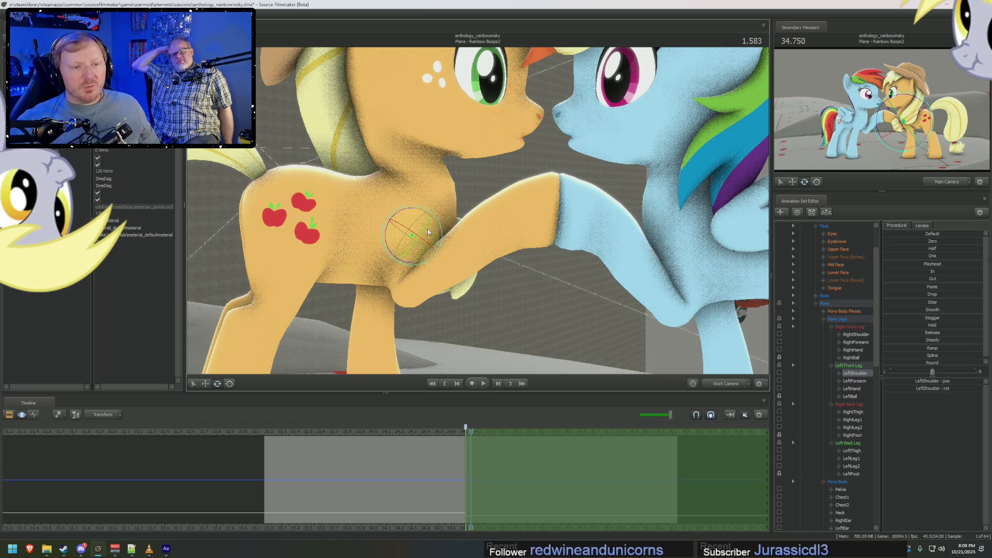
left_click(426, 239, "ctrl")
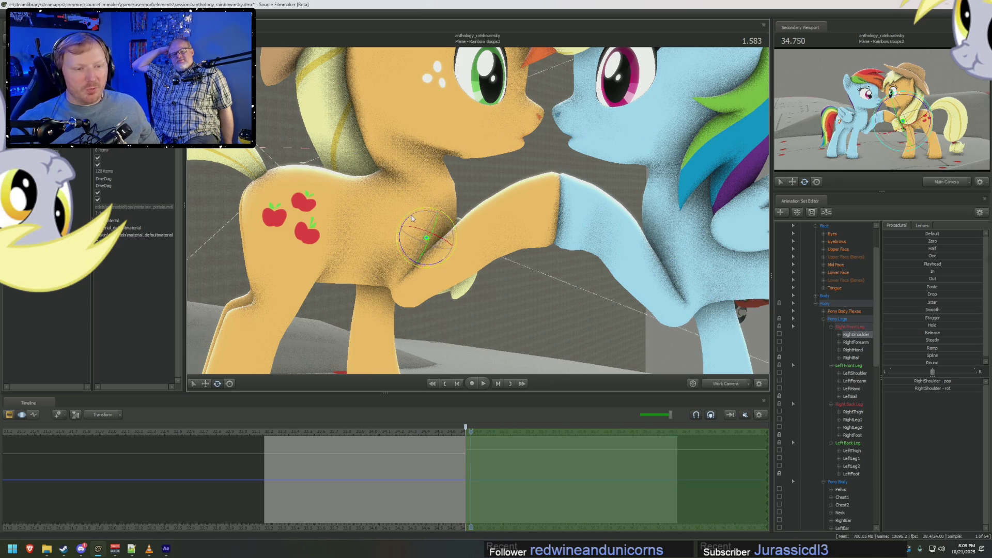
middle_click_drag(426, 239, 470, 212)
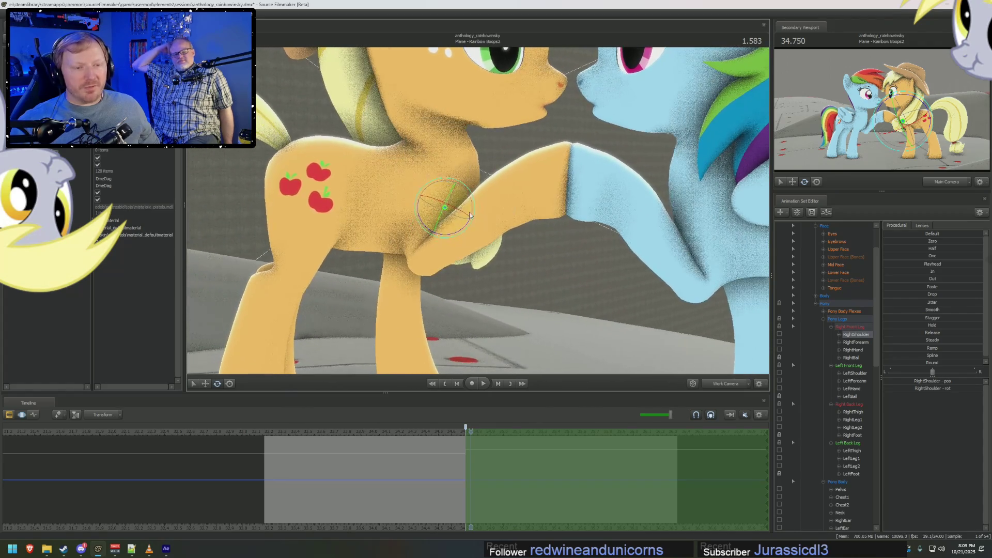
left_click(438, 248, "ctrl")
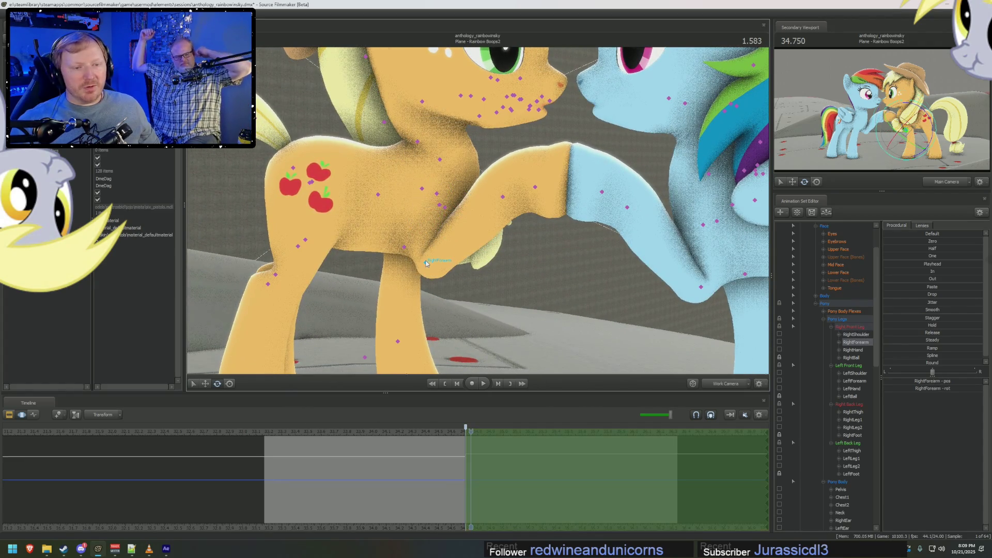
left_click_drag(438, 248, 496, 227)
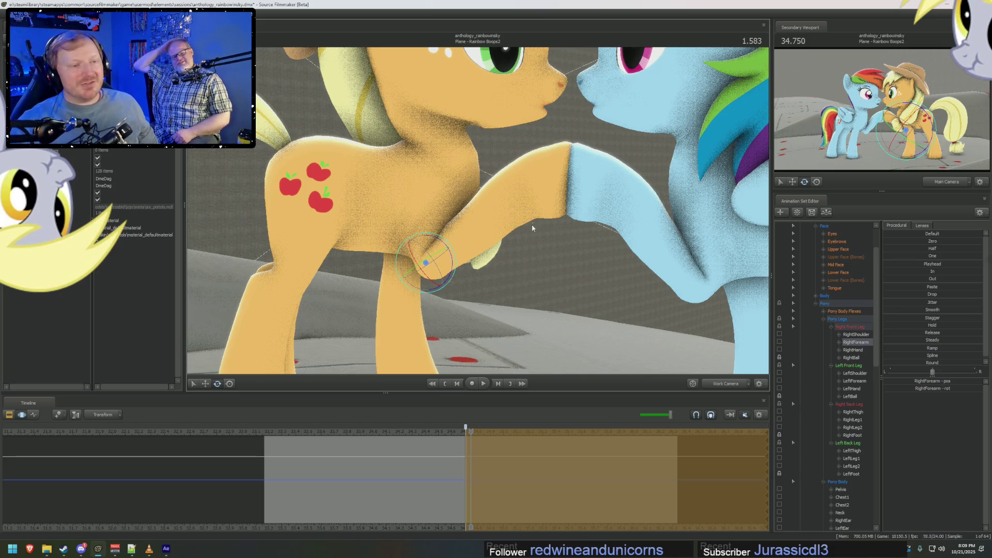
At a later frame, rotate Applejack's RightShoulder and RightForearm bones.
left_click(493, 460)
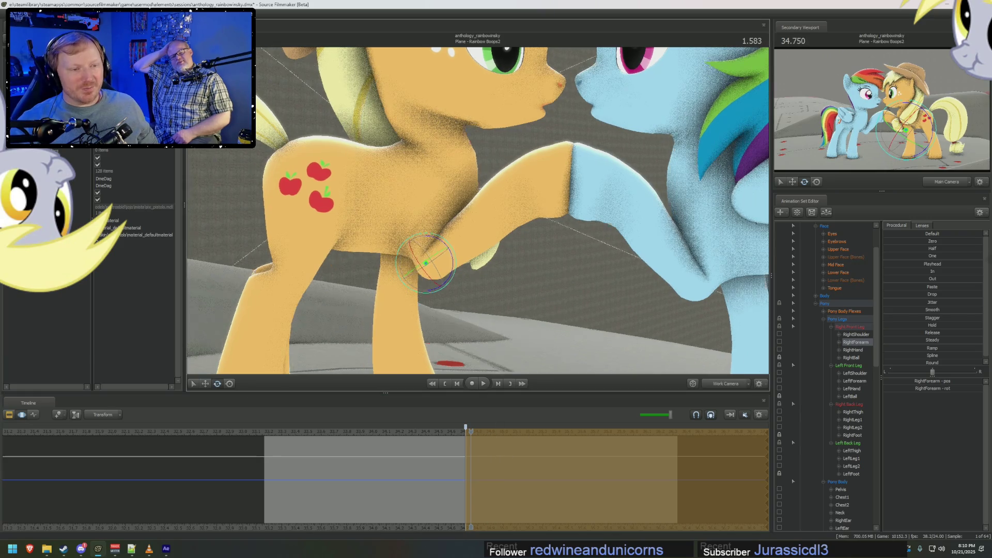
key("q")
left_click(432, 212)
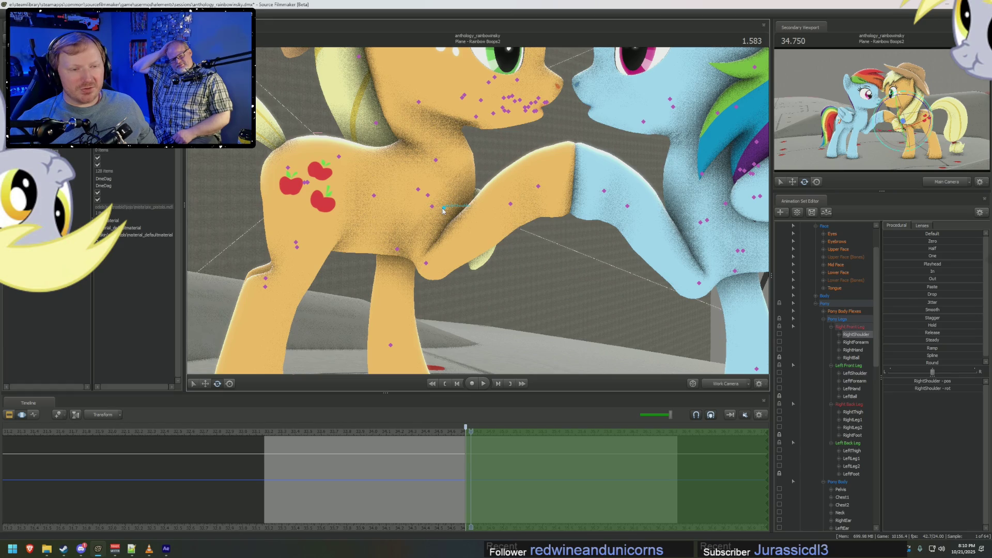
key("e")
key("q")
left_click(430, 263)
key("e")
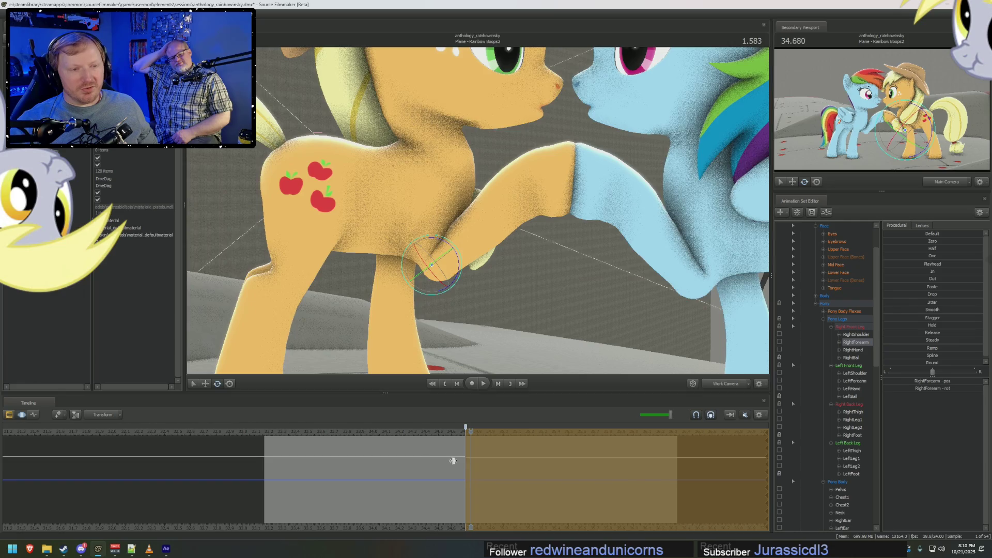
Rotate Applejack's RightHand hoof, then step back to 1.333 to check the pose.
key("q")
left_click(513, 201)
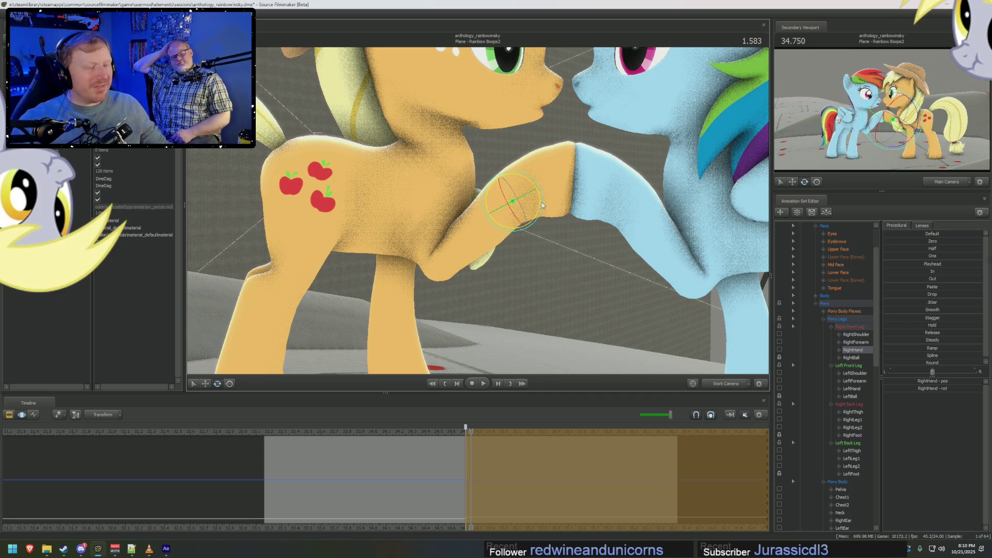
mouse_move(532, 165)
left_mouse_down()
mouse_move(429, 168)
mouse_move(478, 213)
left_mouse_up()
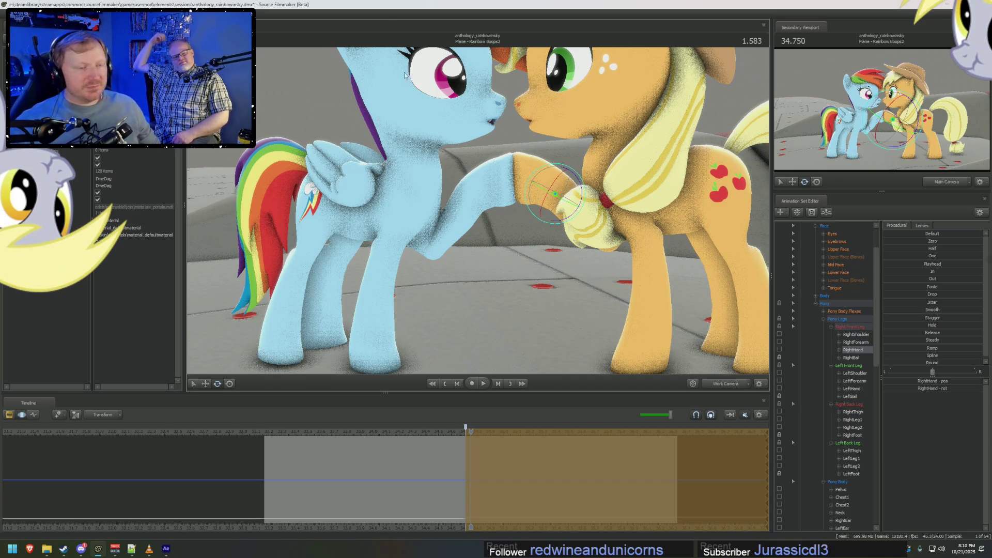
key("Left")
key("Left")
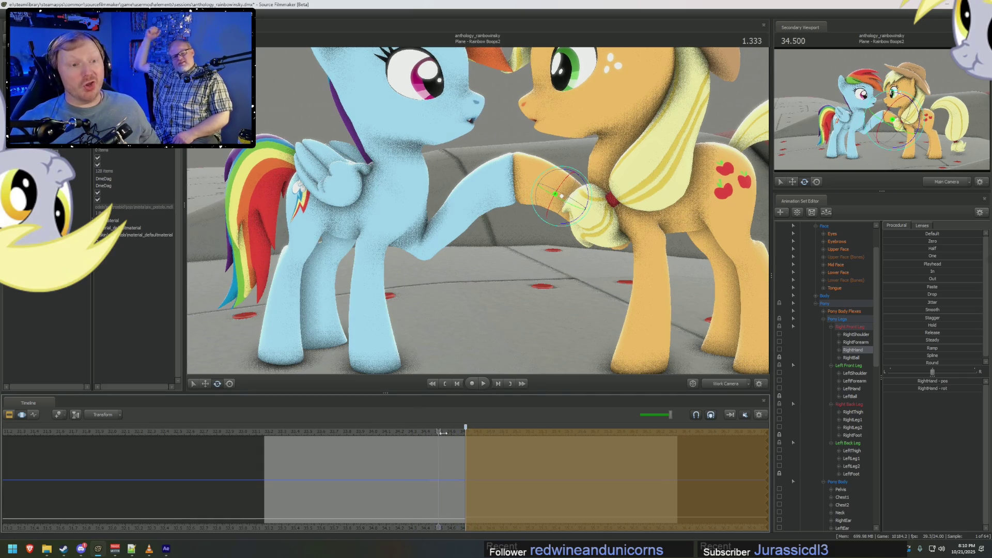
left_click(428, 431)
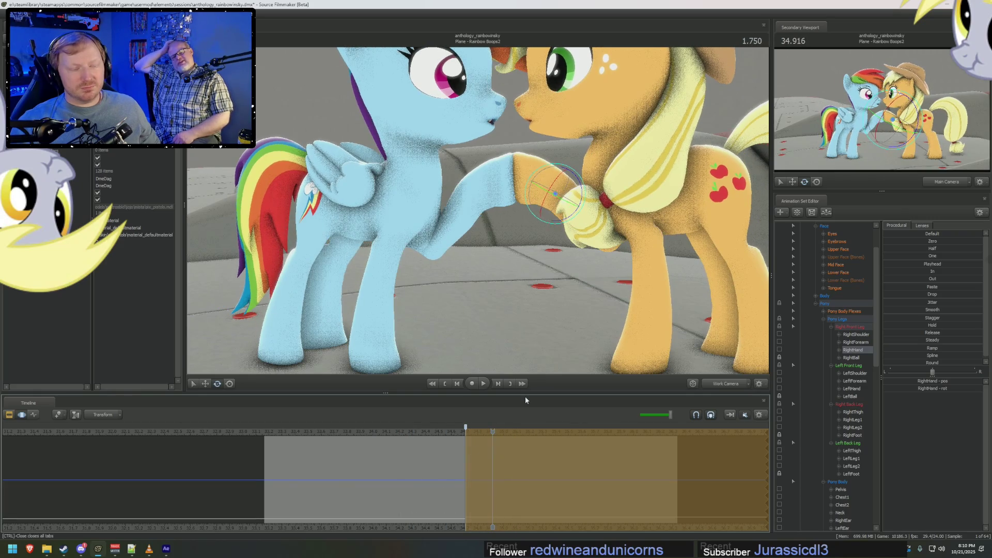
Select Rainbow Dash's raised LeftBall hoof, set its gizmo rotation to Local, and switch to move.
left_click(532, 185)
left_click(494, 186)
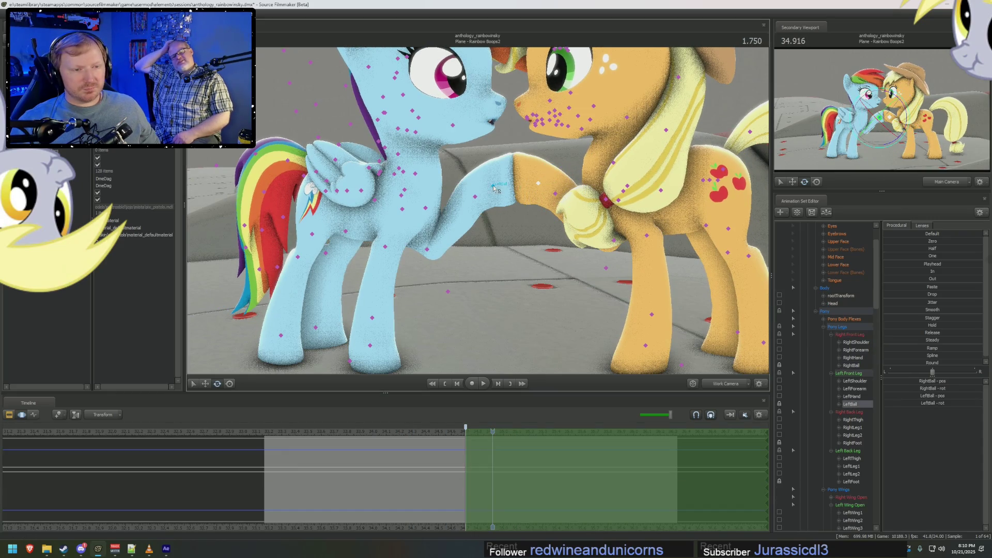
right_click(502, 194)
mouse_move(524, 210)
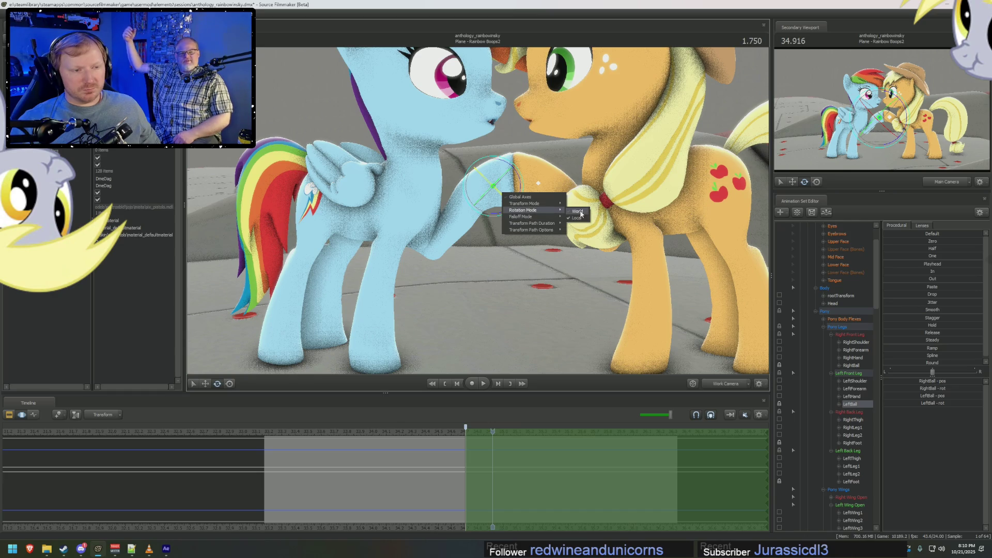
left_click(584, 224)
right_click(513, 186)
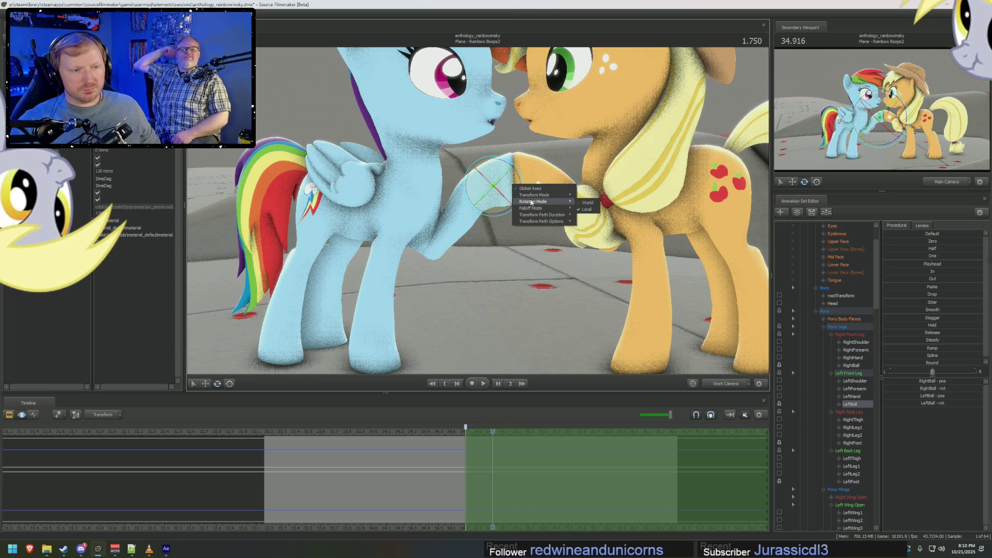
left_click(586, 209)
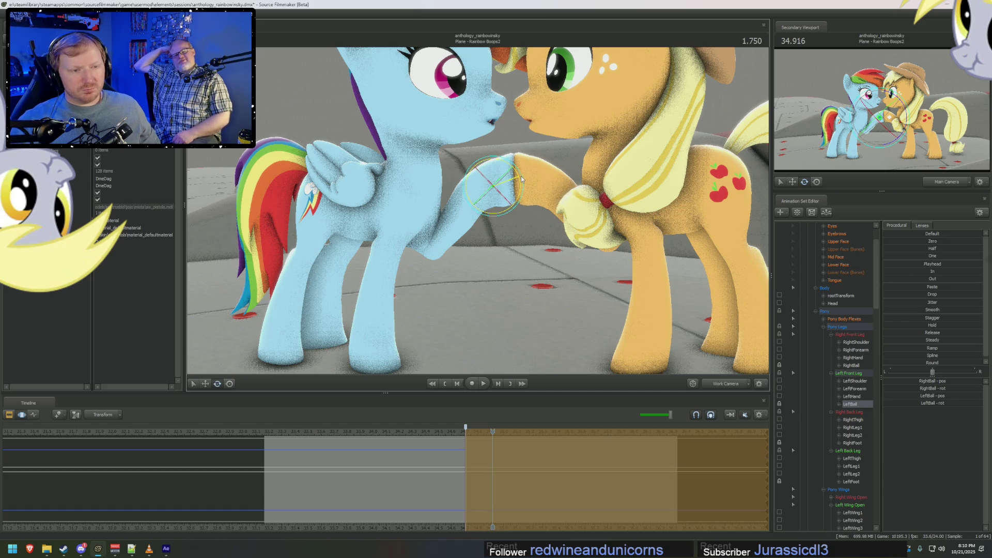
key("w")
left_click_drag(489, 180, 491, 183)
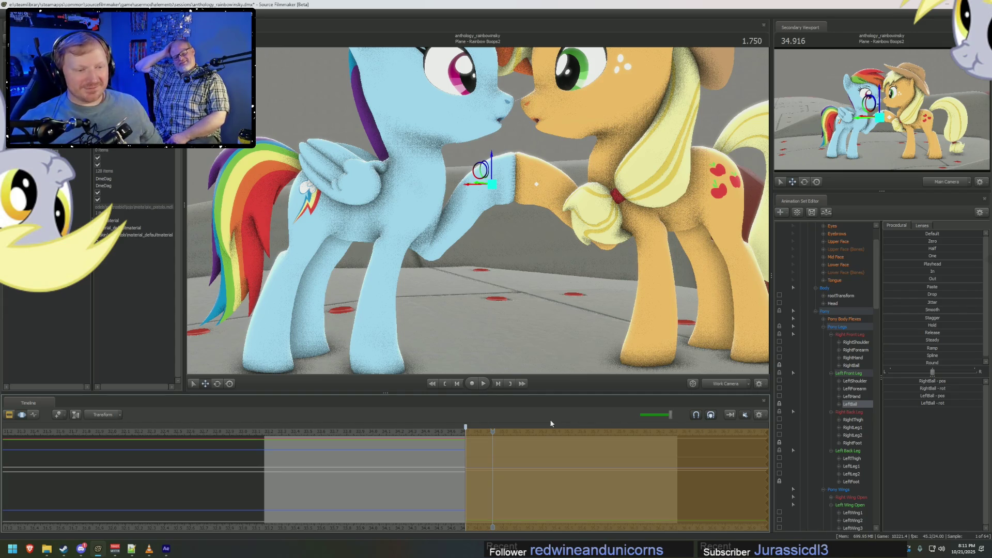
At frame 1.583, turn Applejack's neck and tilt her head toward Rainbow Dash.
mouse_move(493, 431)
left_mouse_down()
mouse_move(473, 431)
mouse_move(482, 430)
left_mouse_up()
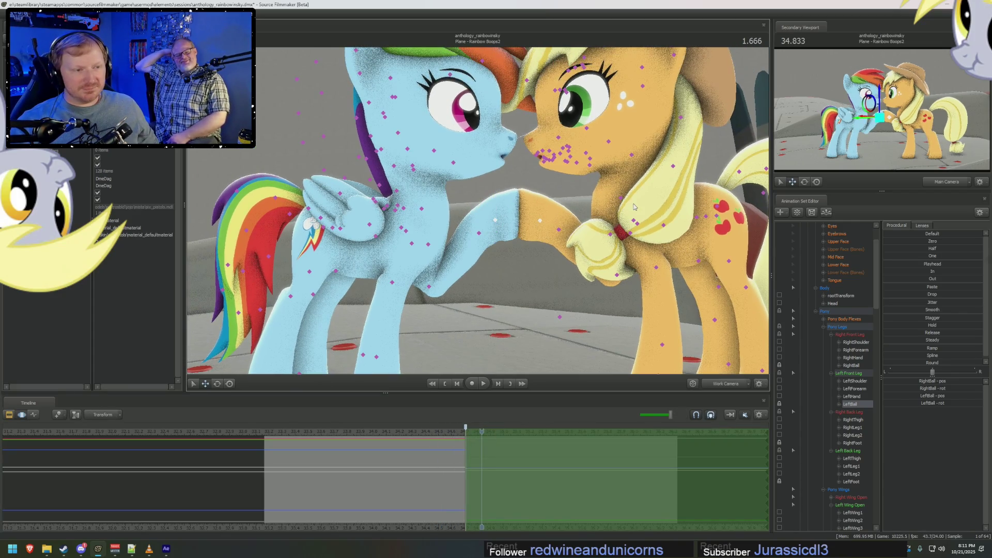
left_click(634, 207)
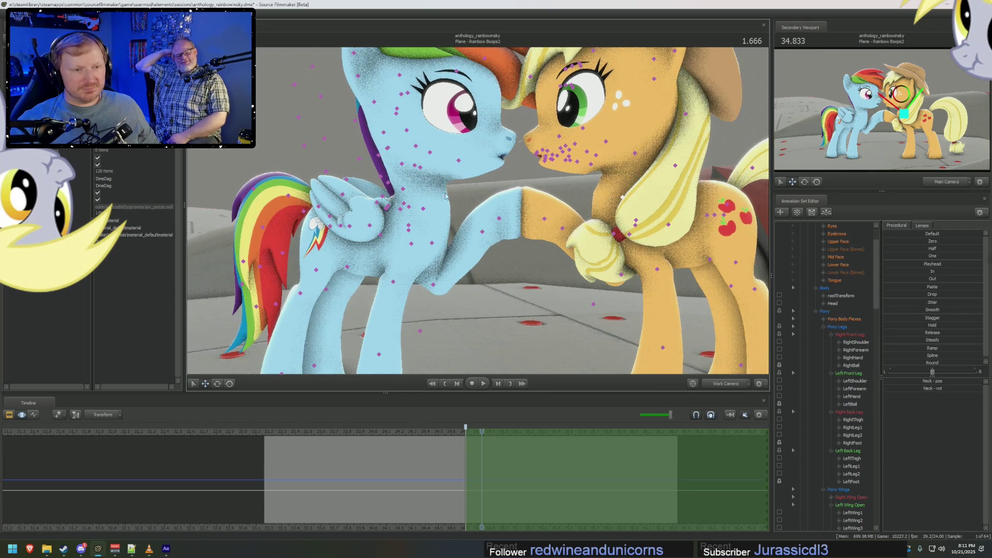
left_click(436, 164)
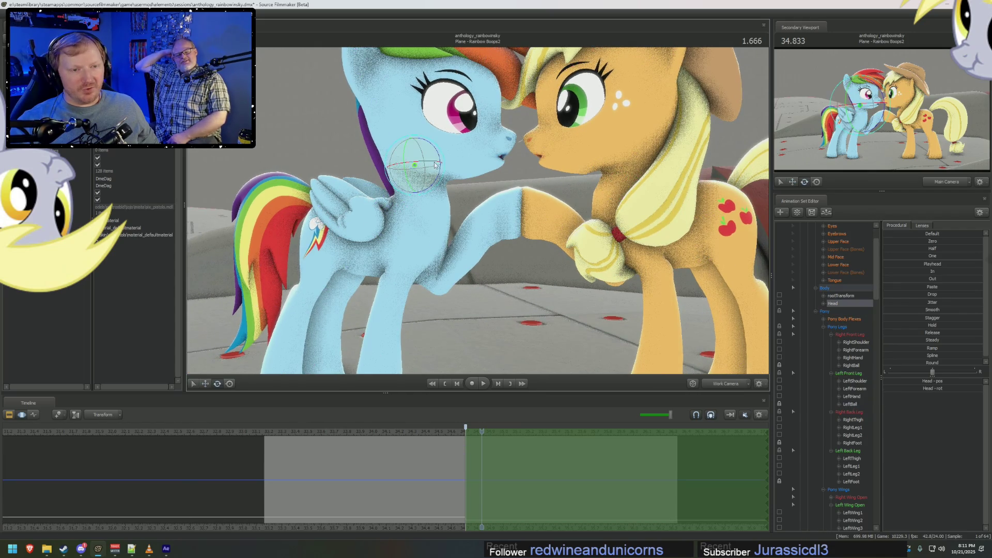
left_click(611, 178)
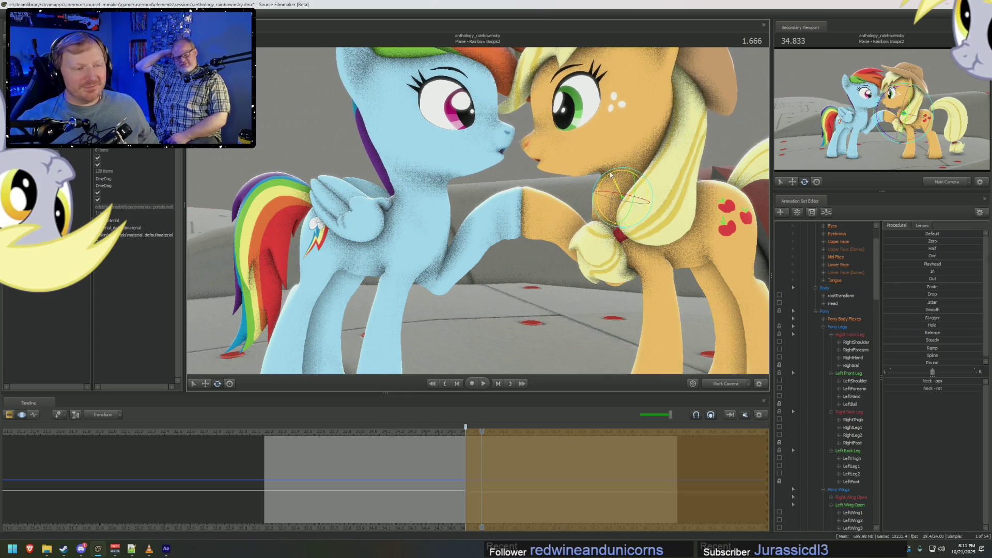
left_click_drag(610, 175, 606, 174)
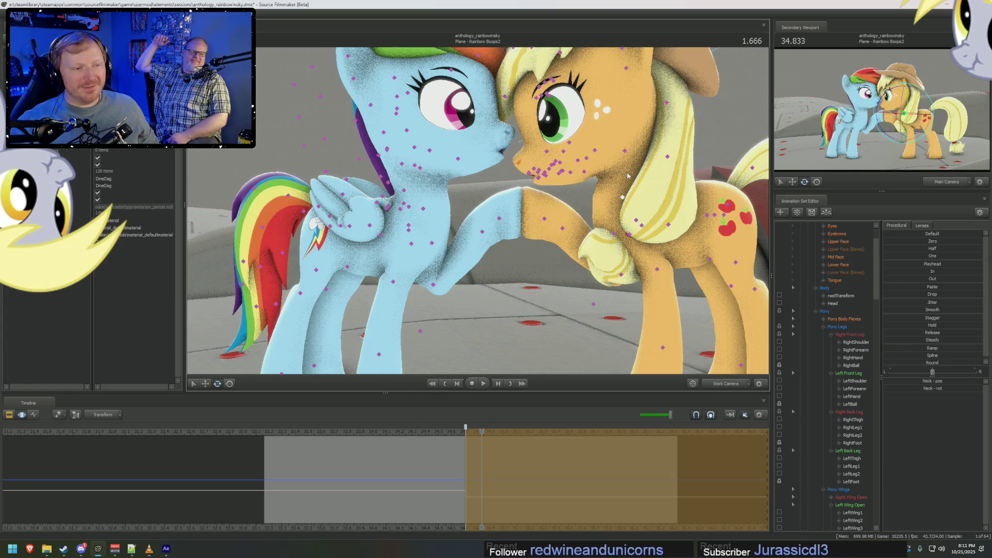
left_click(624, 151)
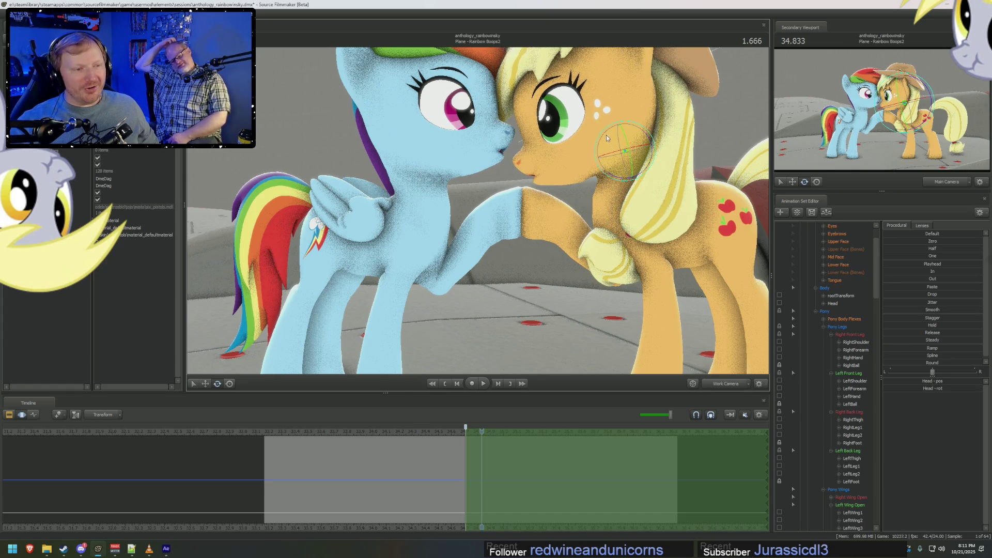
left_click_drag(601, 180, 478, 213)
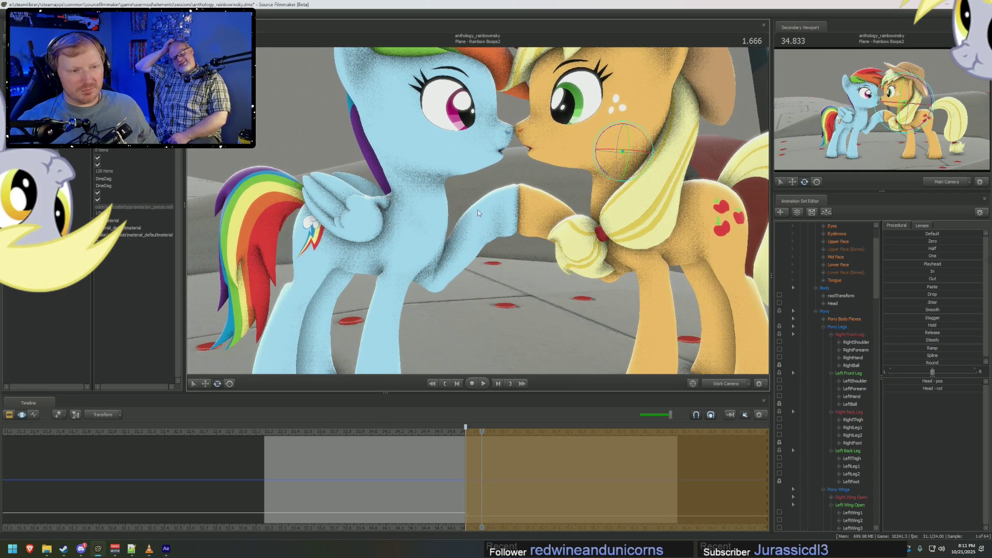
Rotate Rainbow Dash's head and neck slightly to tilt her toward Applejack.
left_click(411, 165)
left_click_drag(434, 178, 436, 177)
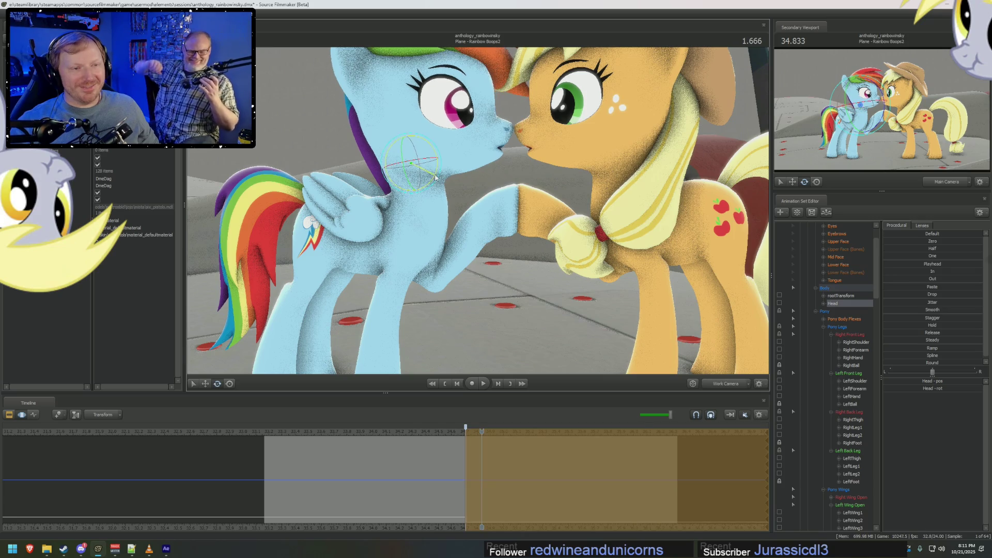
left_click(420, 207)
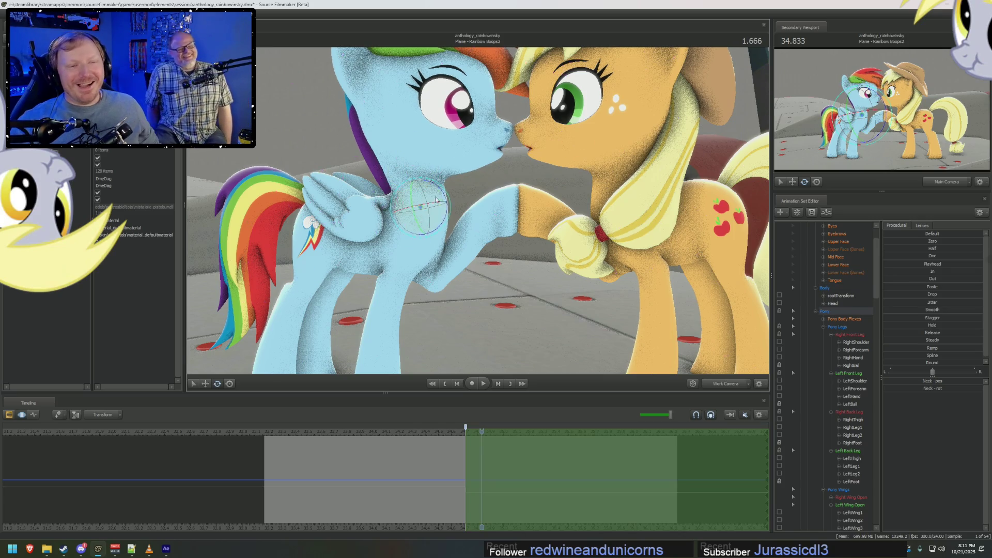
left_click_drag(445, 193, 446, 194)
left_click(413, 162)
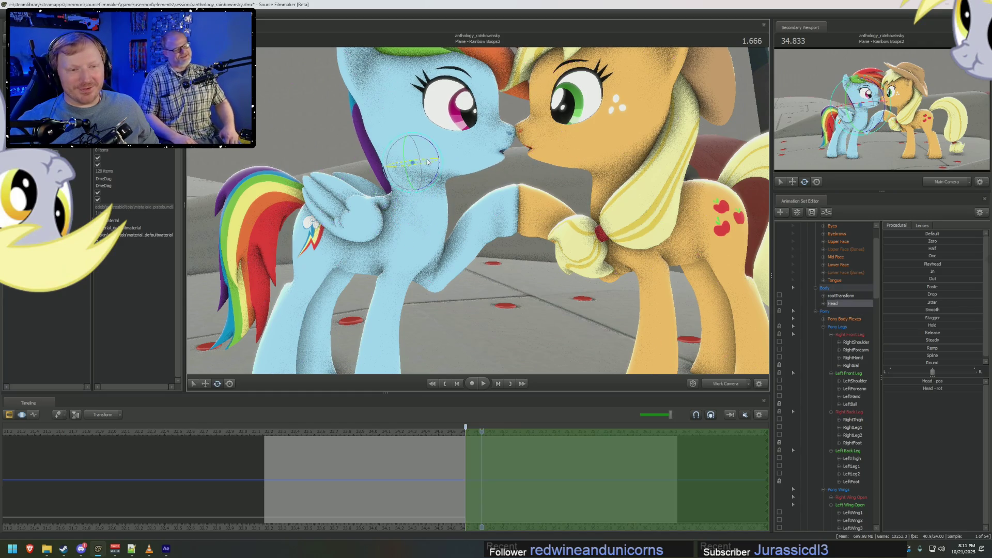
left_click_drag(436, 156, 438, 154)
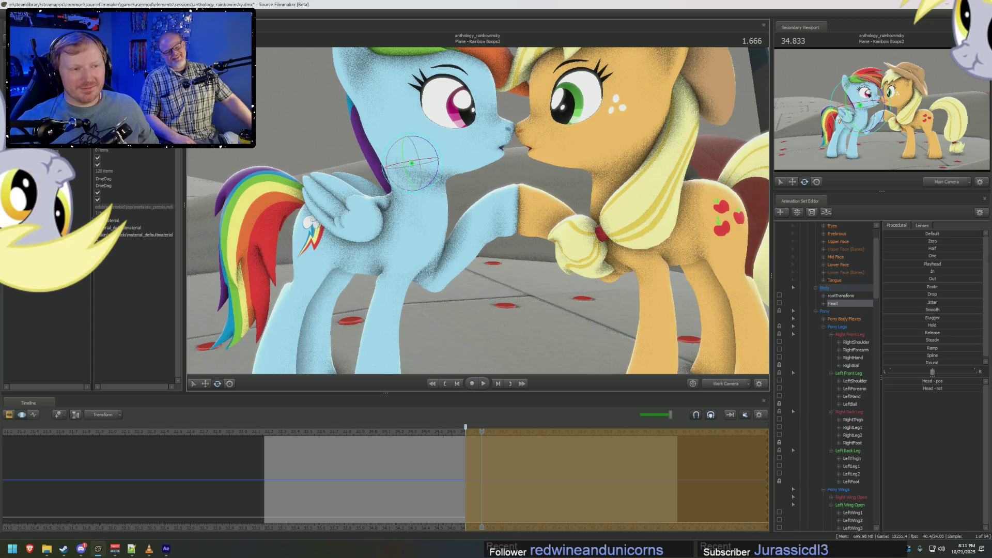
With both faces centred in view, rotate Rainbow Dash's neck and head a little further.
scroll(478, 213, "up", 5)
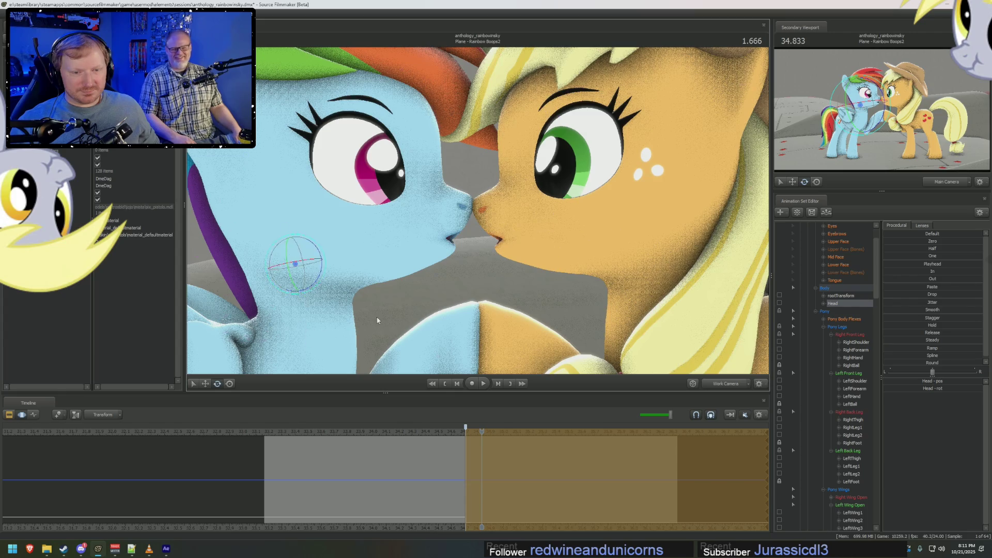
middle_click_drag(373, 323, 469, 233)
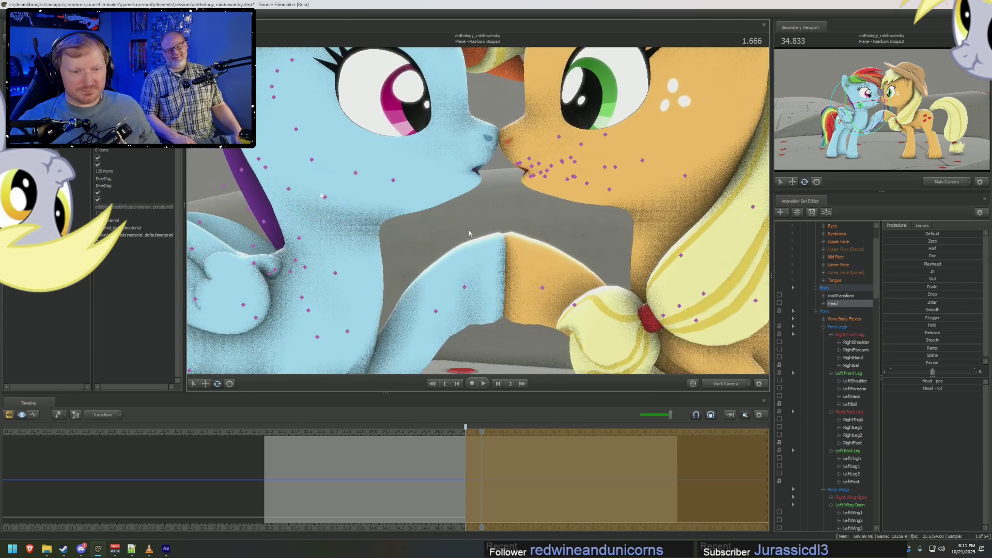
left_click(337, 275)
left_click_drag(360, 265, 362, 266)
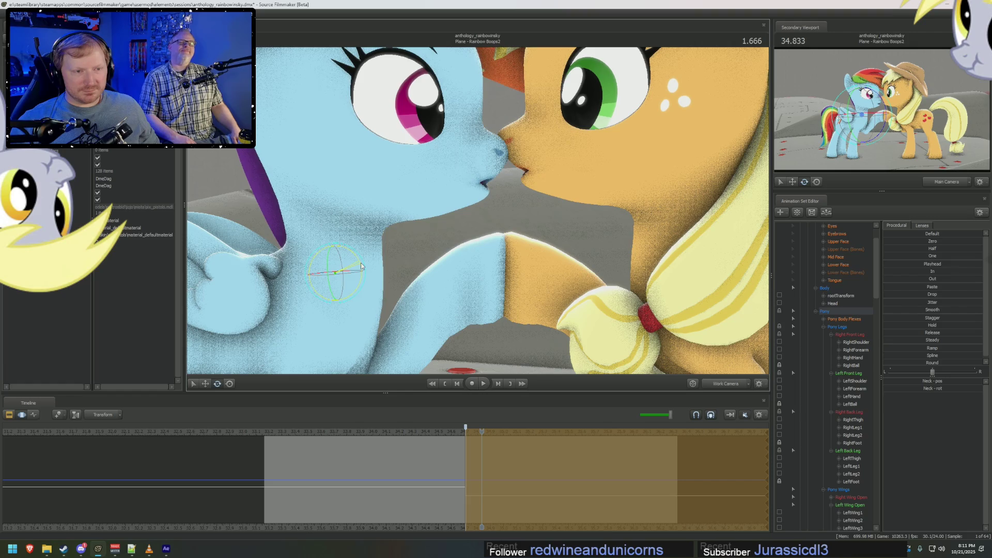
left_click(330, 194)
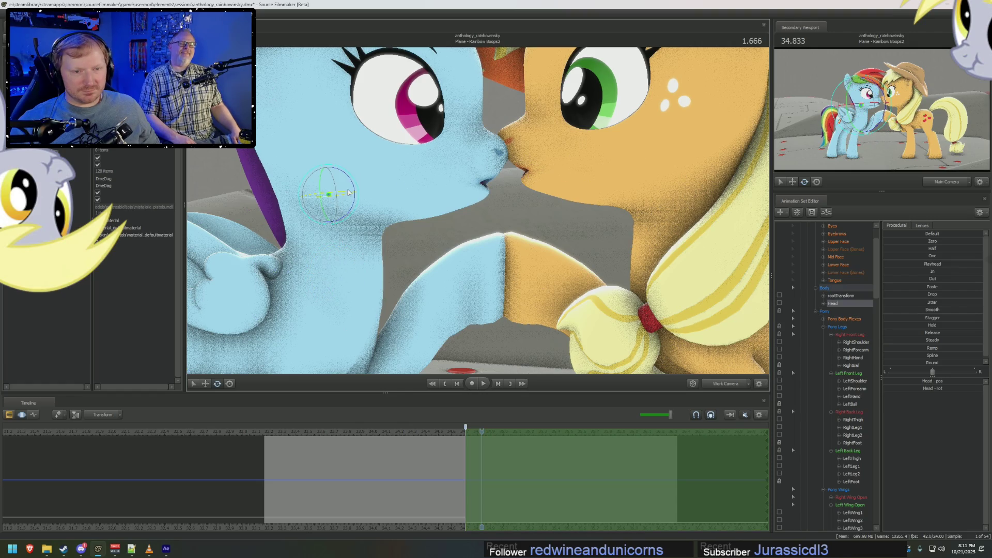
left_click_drag(352, 190, 354, 186)
Turn Applejack's neck and head toward Rainbow Dash, checking the pose at about 33.9 and 34.25.
scroll(579, 274, "down", 3)
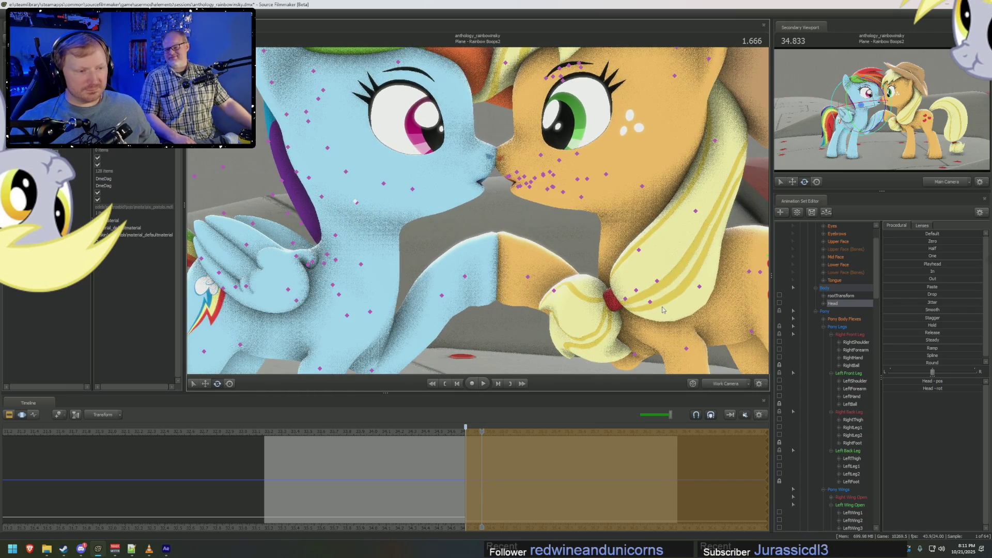
left_click(640, 254)
left_click_drag(628, 242, 615, 234)
left_click(637, 185)
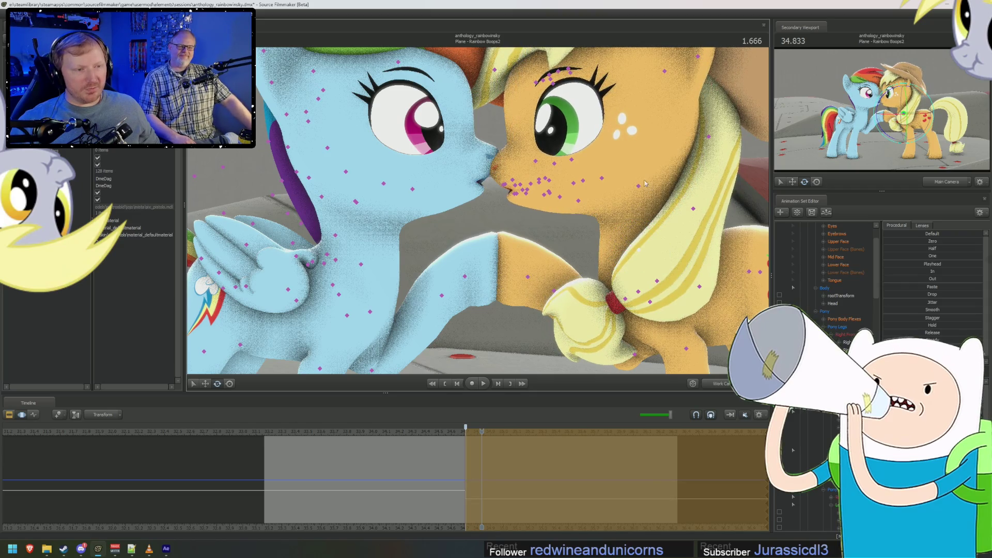
left_click_drag(614, 189, 611, 184)
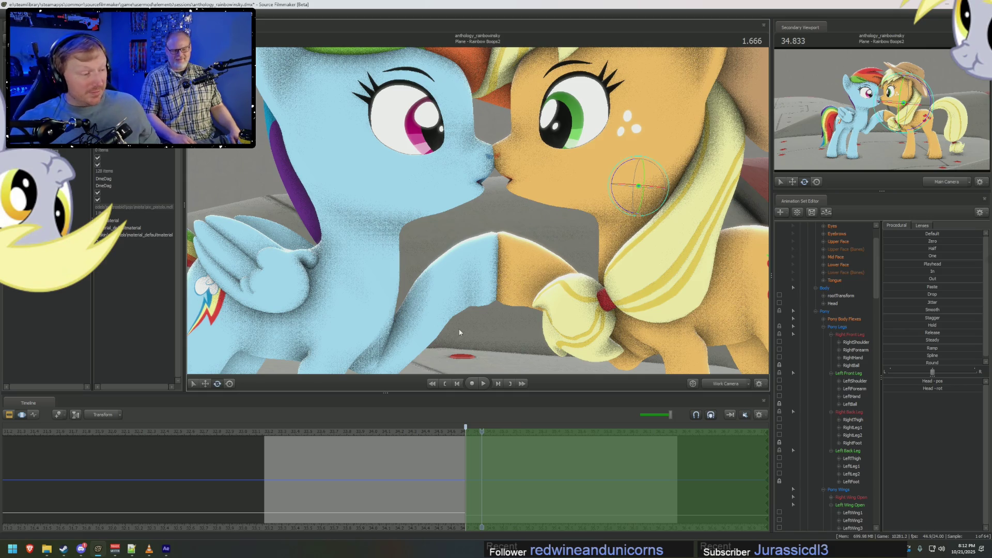
left_click(359, 432)
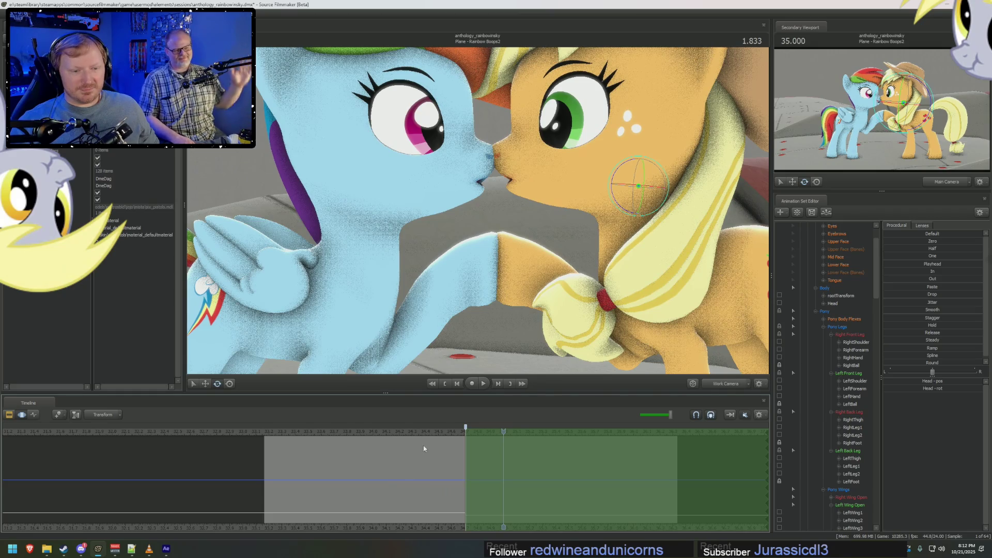
left_click(404, 434)
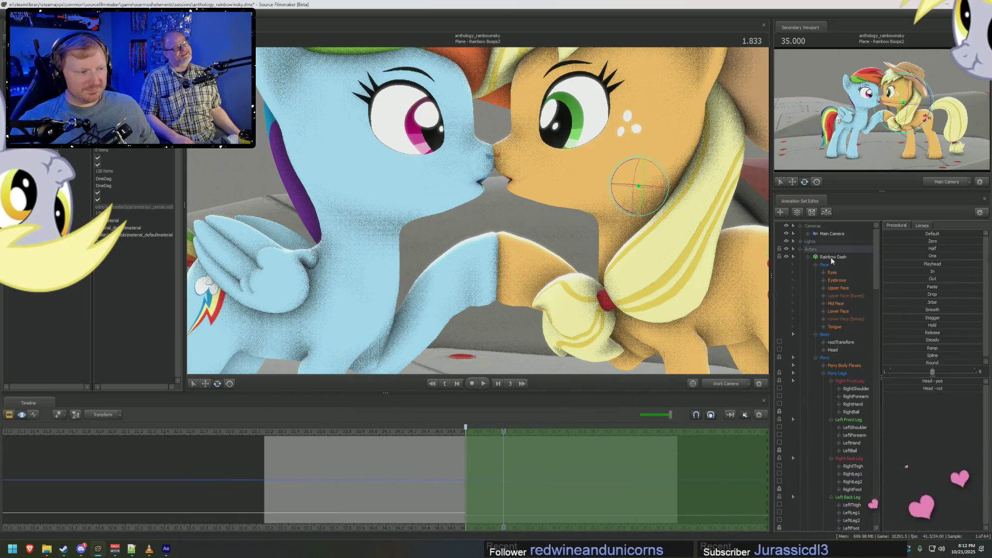
Select both ponies and set a time selection around the pose with a widened right falloff.
scroll(832, 289, "up", 2)
left_click(832, 257)
left_click(808, 258)
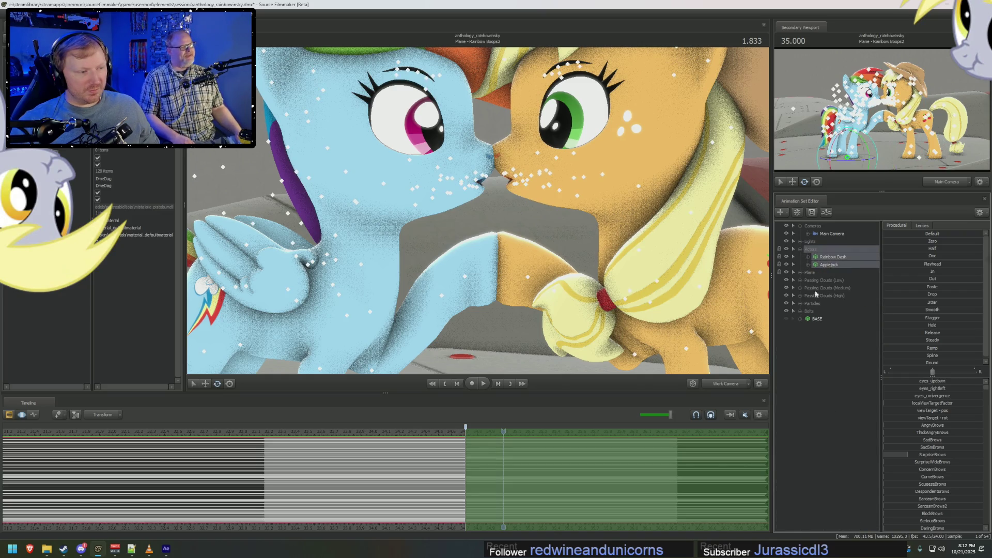
mouse_move(548, 486)
left_mouse_down()
mouse_move(508, 482)
mouse_move(569, 488)
left_mouse_up()
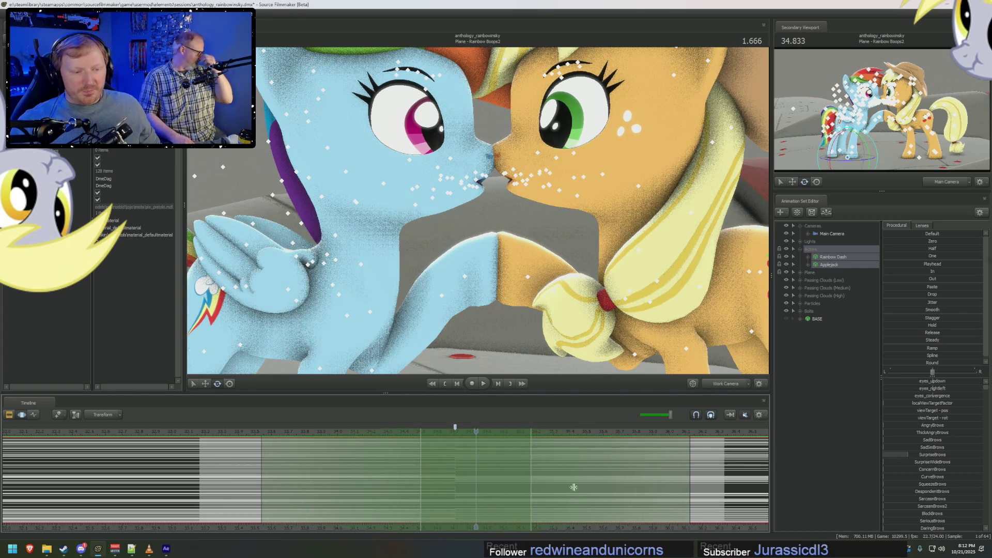
mouse_move(687, 481)
left_mouse_down()
mouse_move(708, 480)
mouse_move(222, 492)
left_mouse_up()
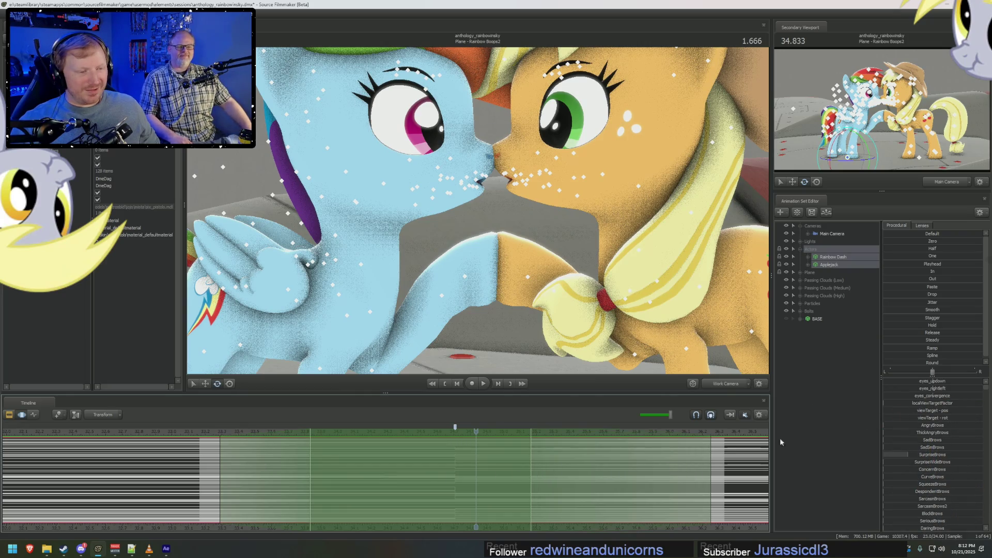
Blend both ponies' pose across the range with a Procedural preset, widen both falloffs, and replay.
left_click_drag(889, 364, 910, 364)
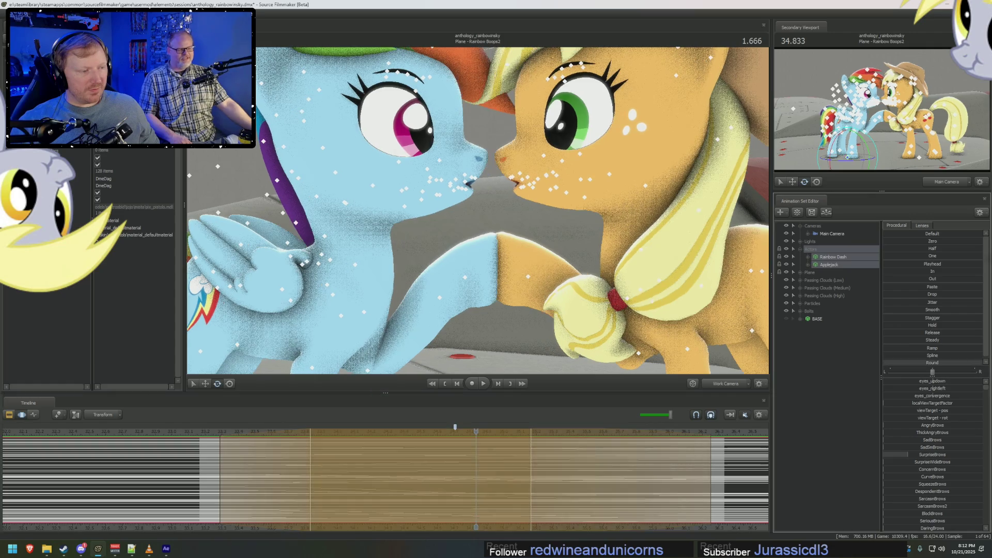
key("space")
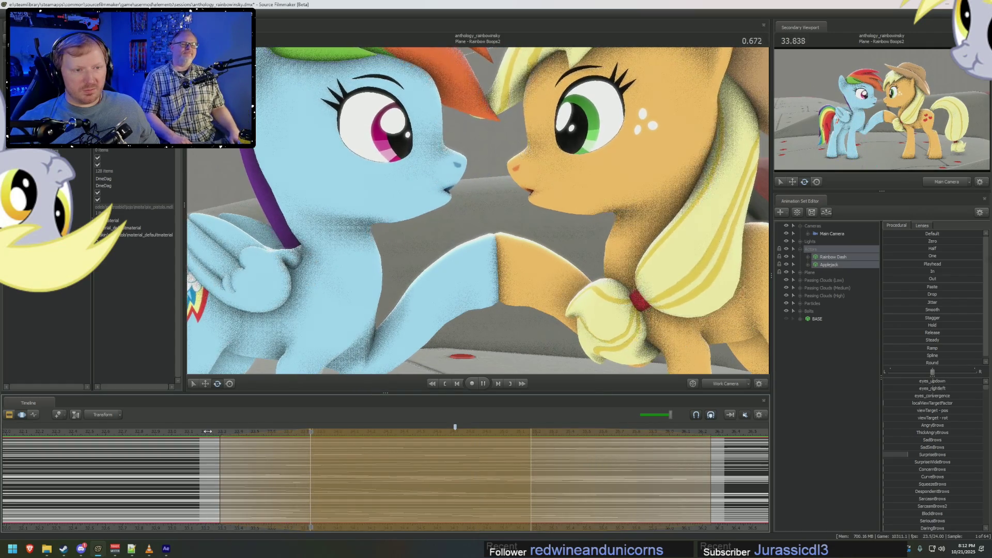
key("space")
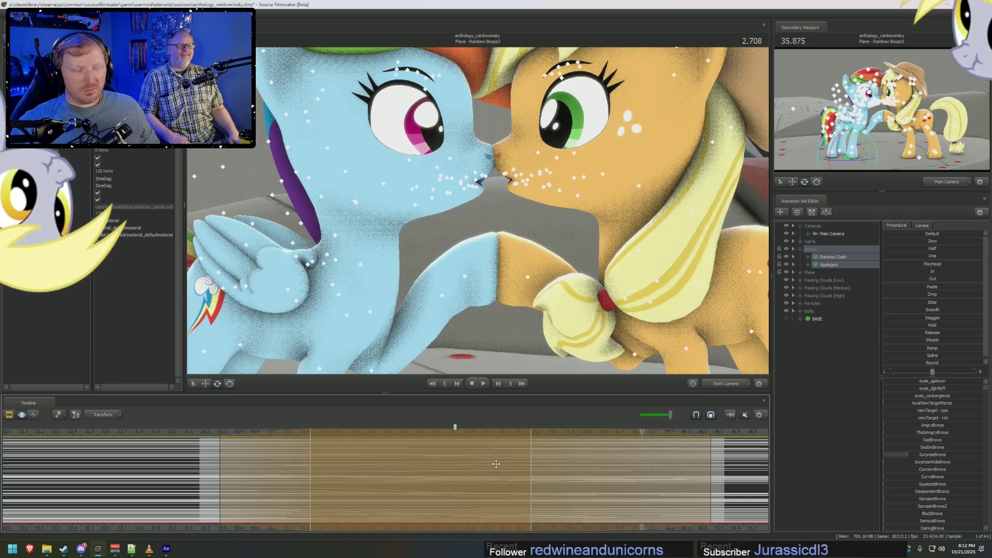
left_click_drag(715, 475, 724, 475)
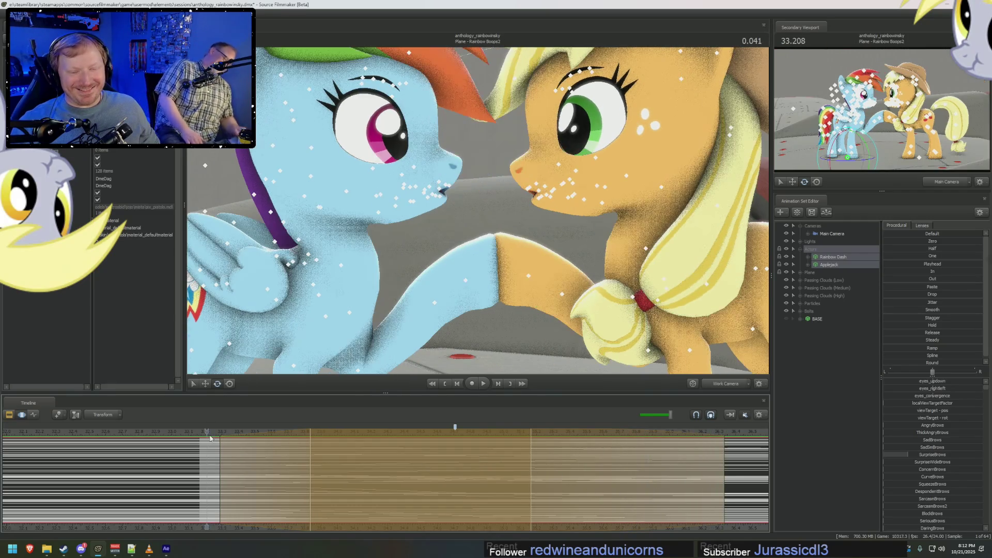
left_click(201, 433)
key("space")
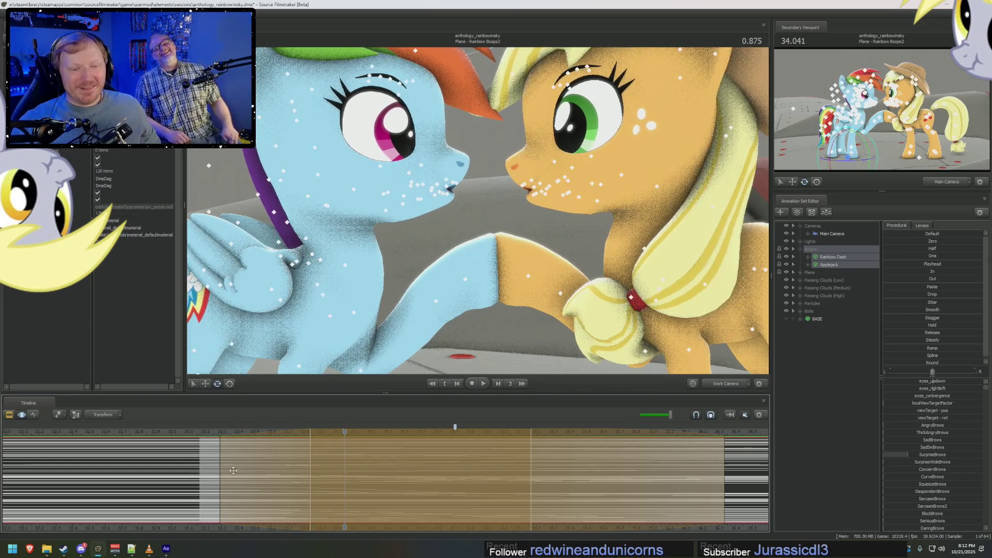
left_click_drag(202, 434, 178, 434)
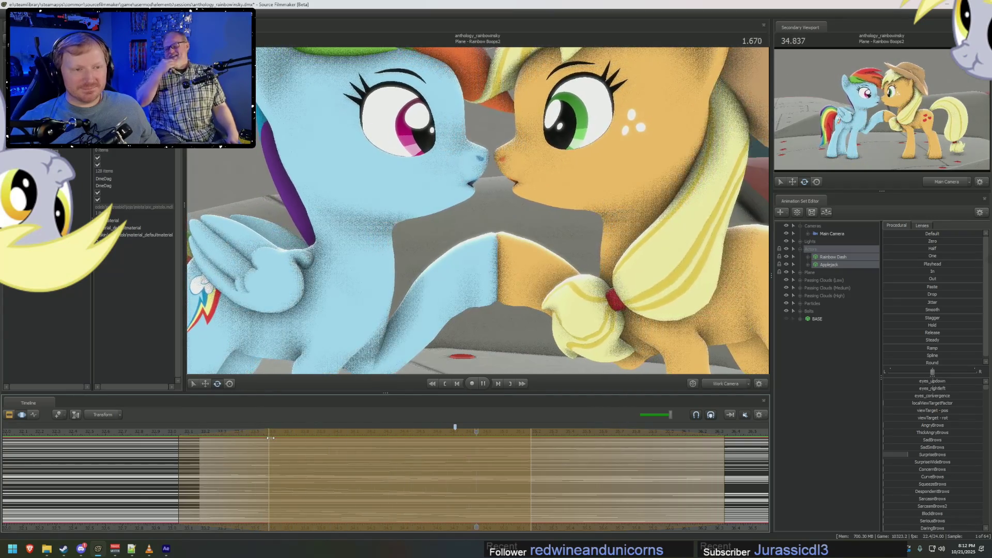
key("space")
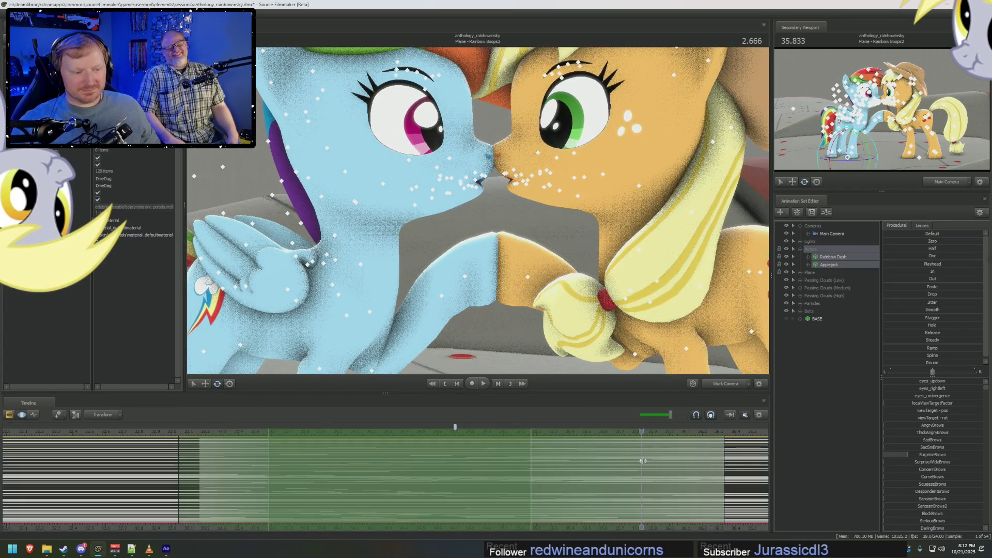
Mark a new blending time range slightly earlier and expand Applejack's control groups.
left_click(563, 486)
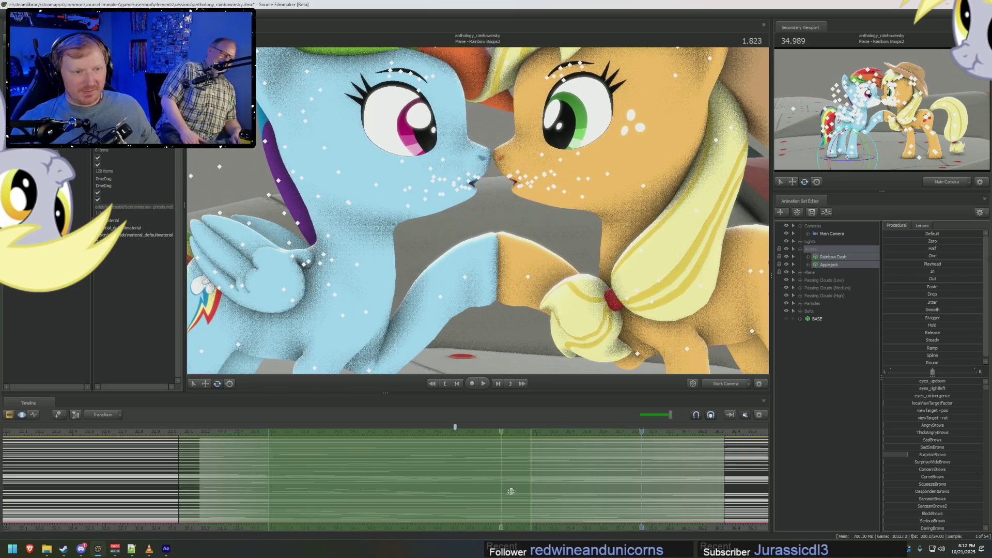
left_click(520, 491)
mouse_move(520, 491)
left_mouse_down()
mouse_move(692, 495)
mouse_move(579, 488)
mouse_move(765, 480)
mouse_move(620, 473)
mouse_move(677, 468)
left_mouse_up()
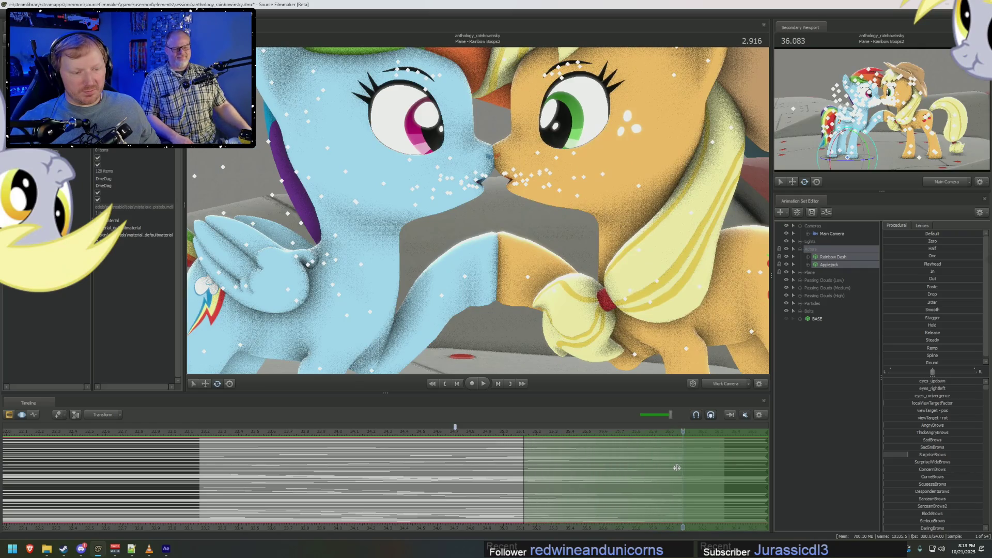
left_click(808, 265)
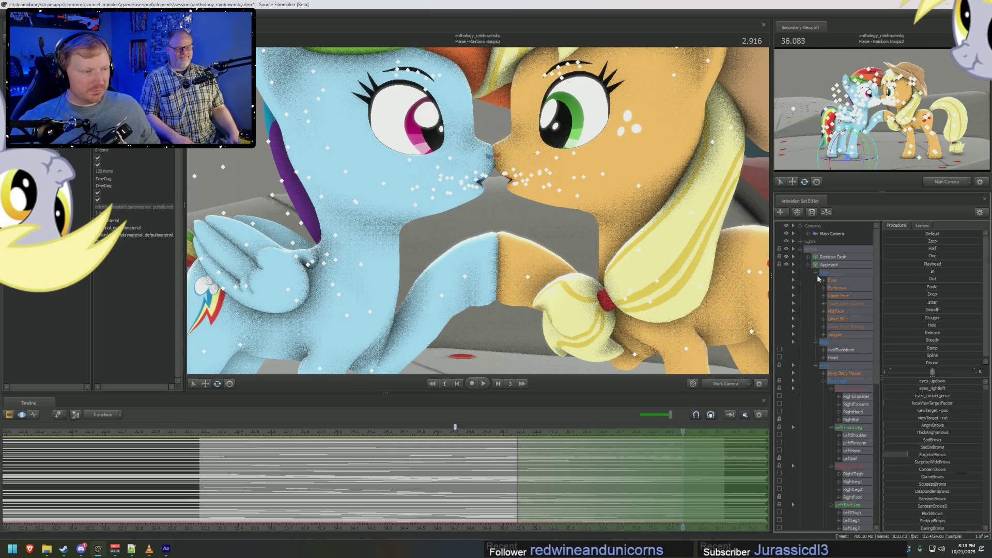
left_click(838, 311)
left_click(809, 265)
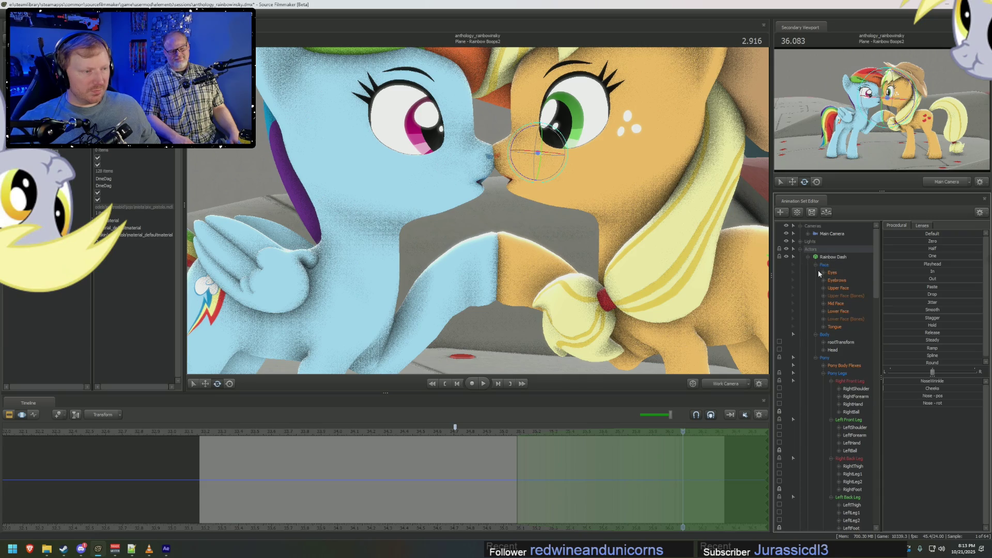
left_click(838, 304)
scroll(827, 361, "down", 15)
scroll(842, 406, "down", 12)
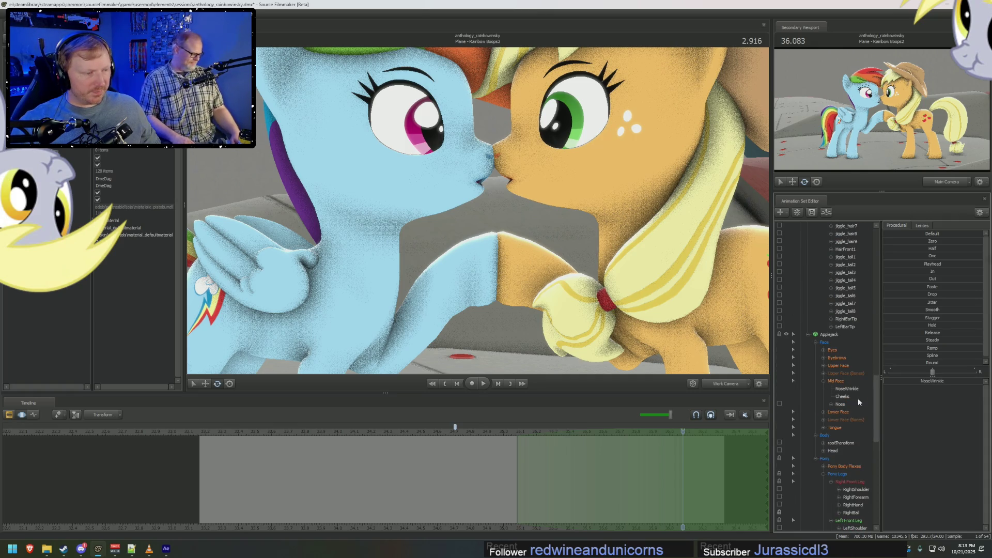
left_click_drag(888, 255, 964, 256)
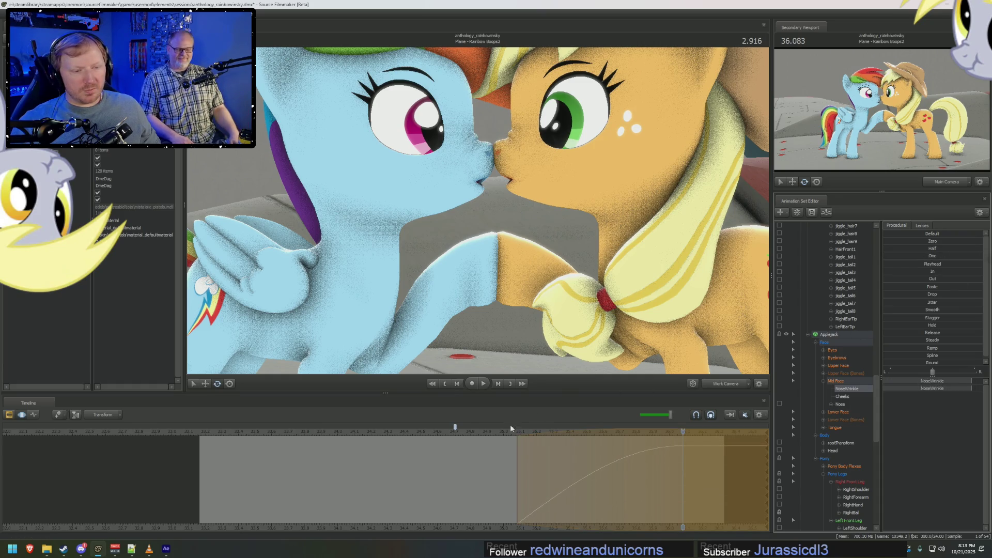
left_click(517, 426)
key("space")
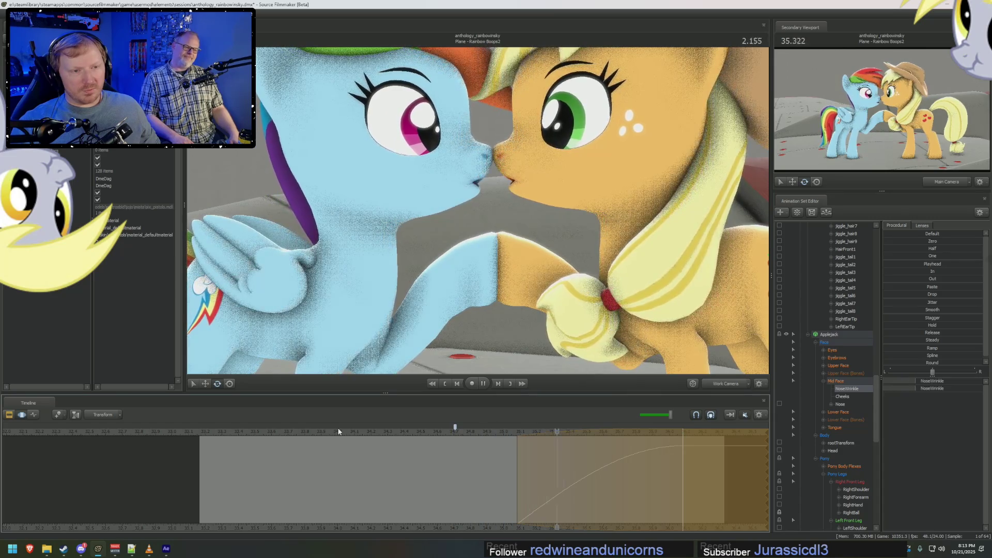
key("space")
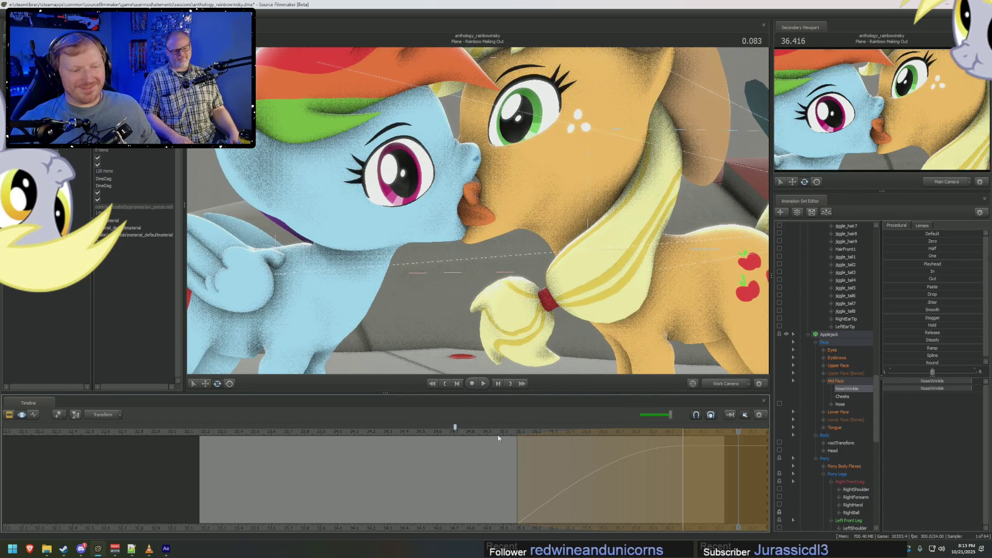
key("space")
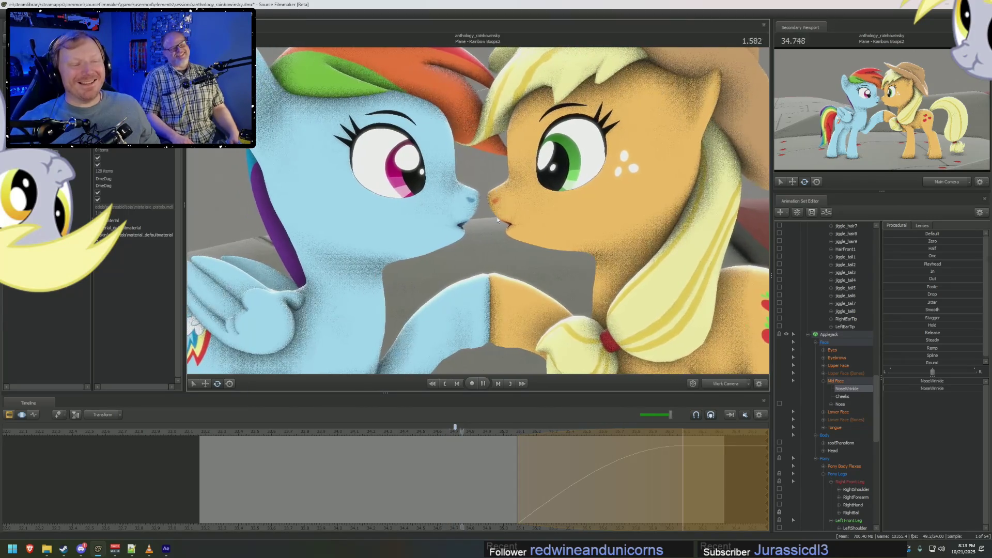
key("space")
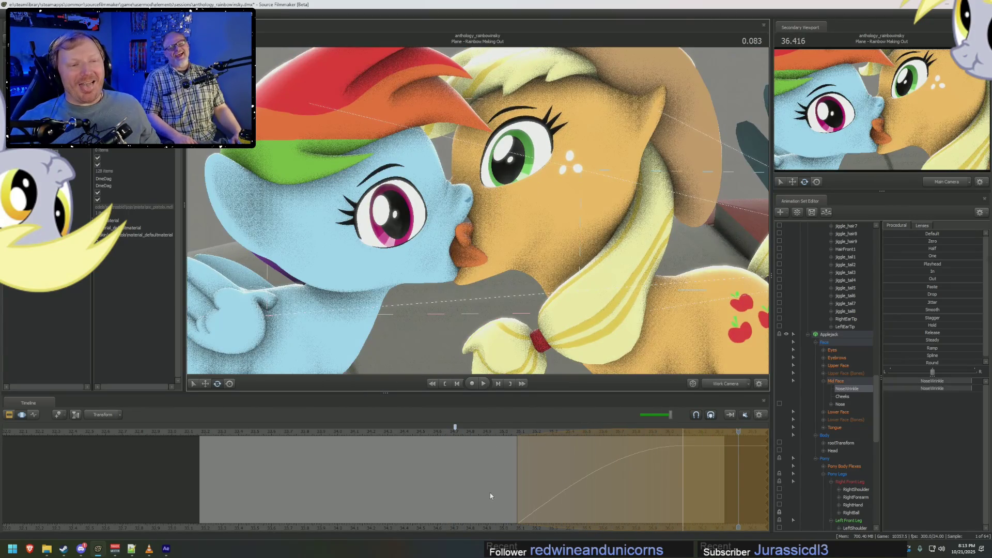
left_click(481, 432)
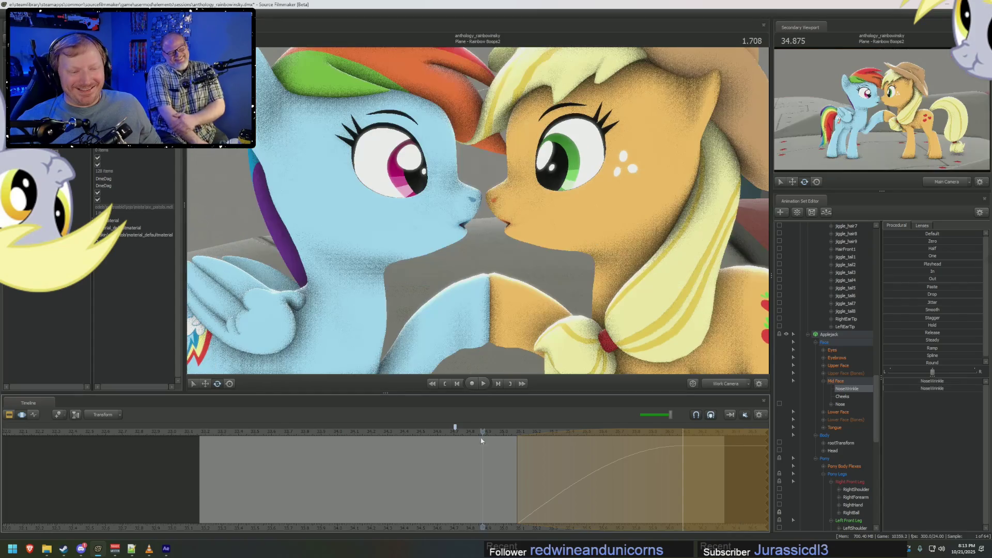
key("space")
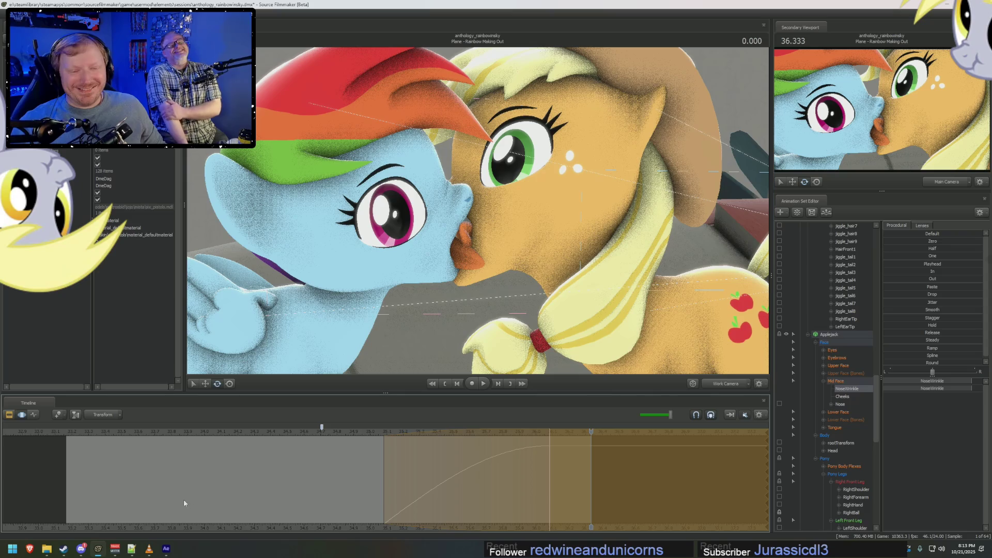
left_click(267, 430)
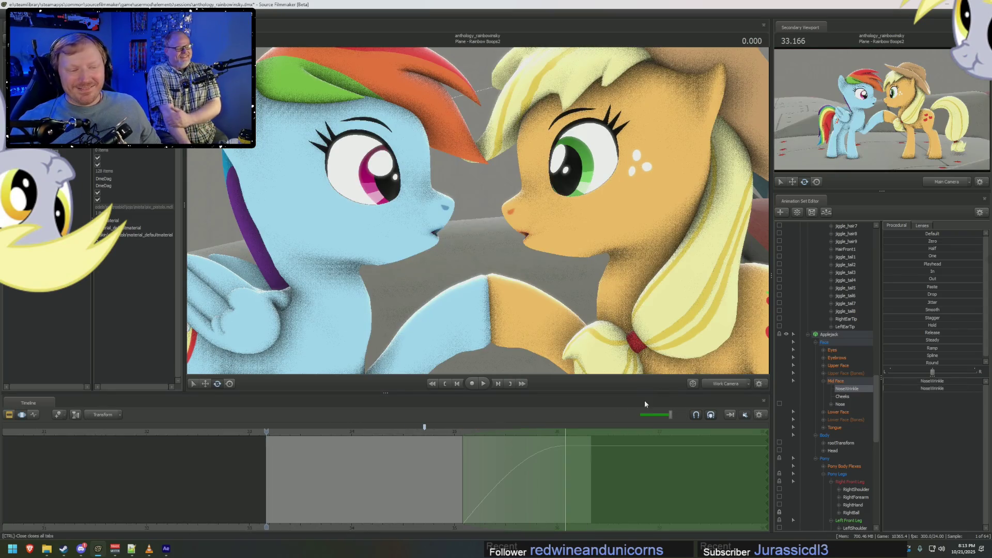
Review the shots through the Main Camera, stop at 35.333, then view the wing from above in Work Camera.
left_click(708, 385)
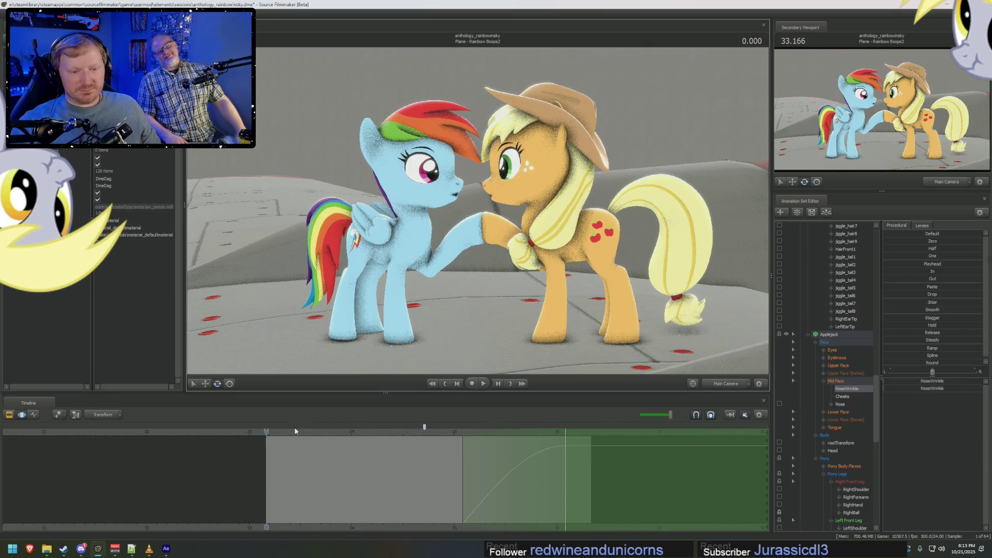
key("space")
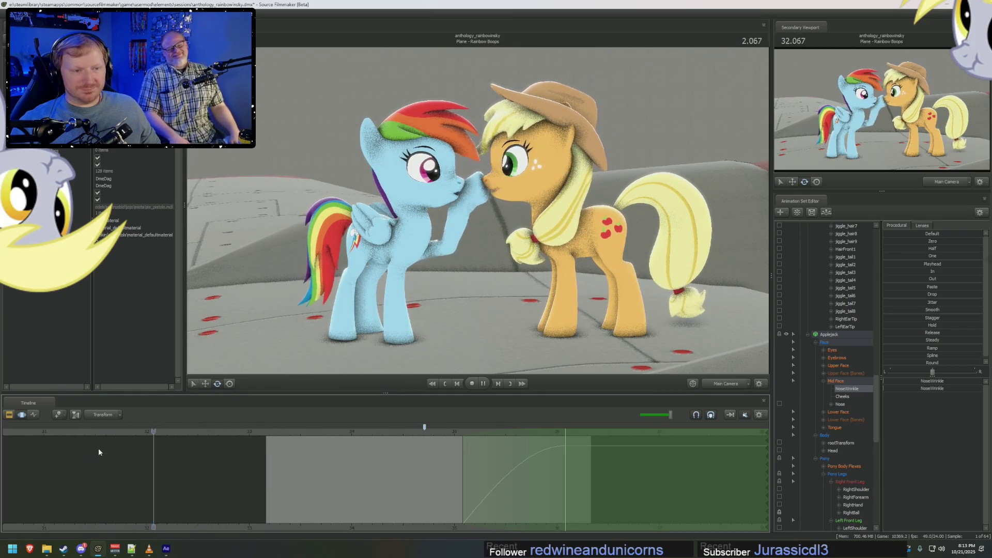
mouse_move(145, 433)
left_mouse_down()
mouse_move(165, 430)
mouse_move(69, 432)
left_mouse_up()
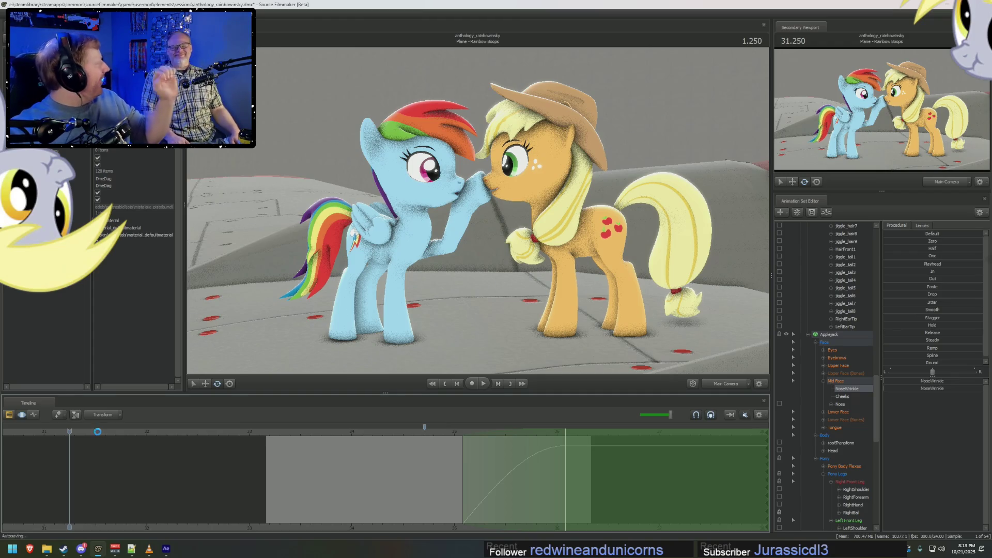
key("space")
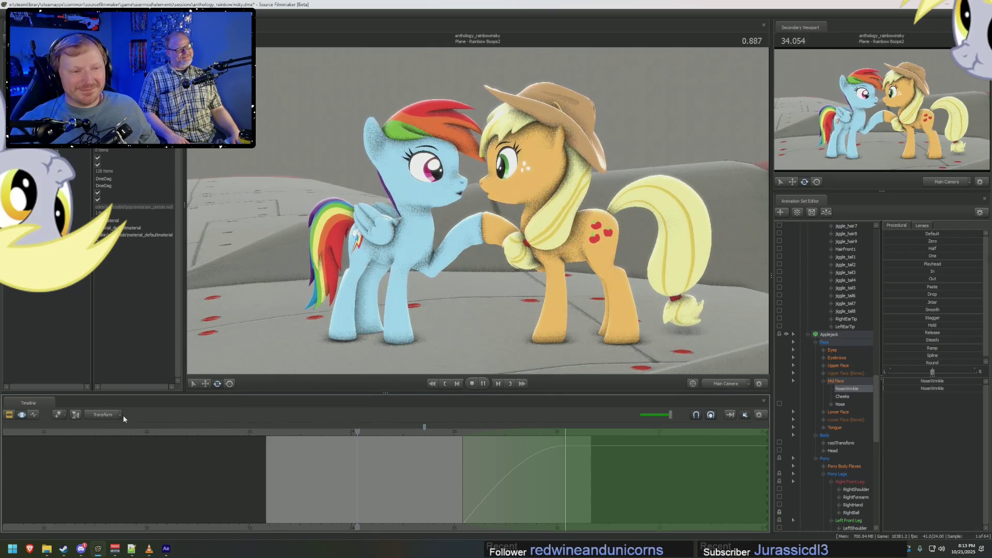
key("space")
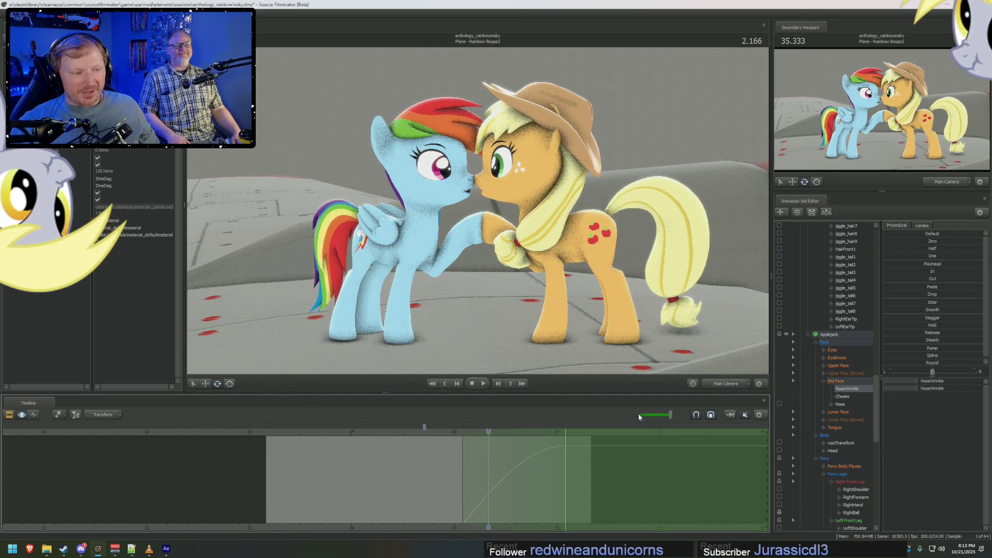
left_click(727, 384, "ctrl")
left_click_drag(517, 258, 516, 124)
Collapse both ponies' control lists, select Rainbow Dash and Applejack together, and unlock their transforms.
scroll(821, 273, "up", 5)
scroll(821, 272, "up", 5)
left_click(807, 257)
left_click(808, 264)
left_click(810, 249)
right_click(457, 192)
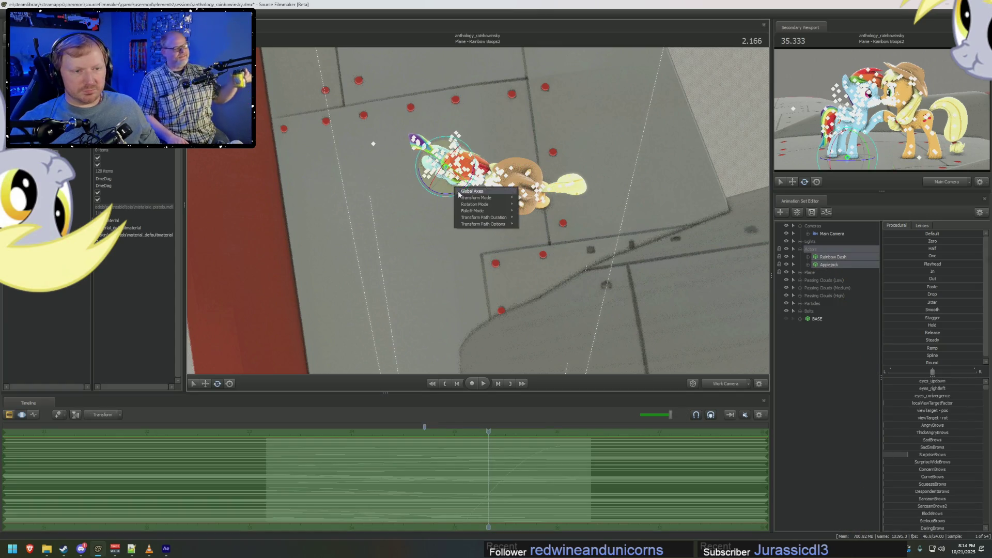
left_click(467, 191)
left_click(485, 206)
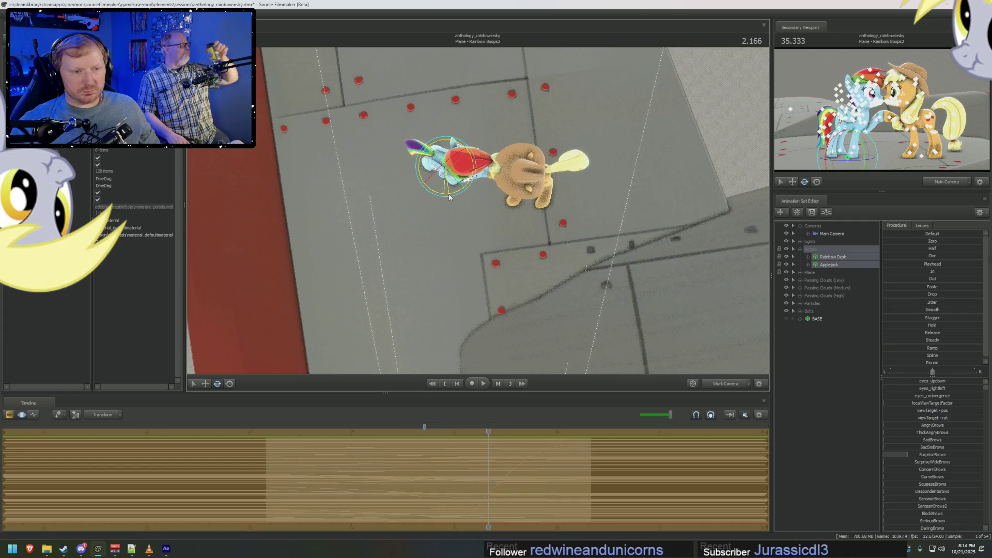
right_click(836, 266)
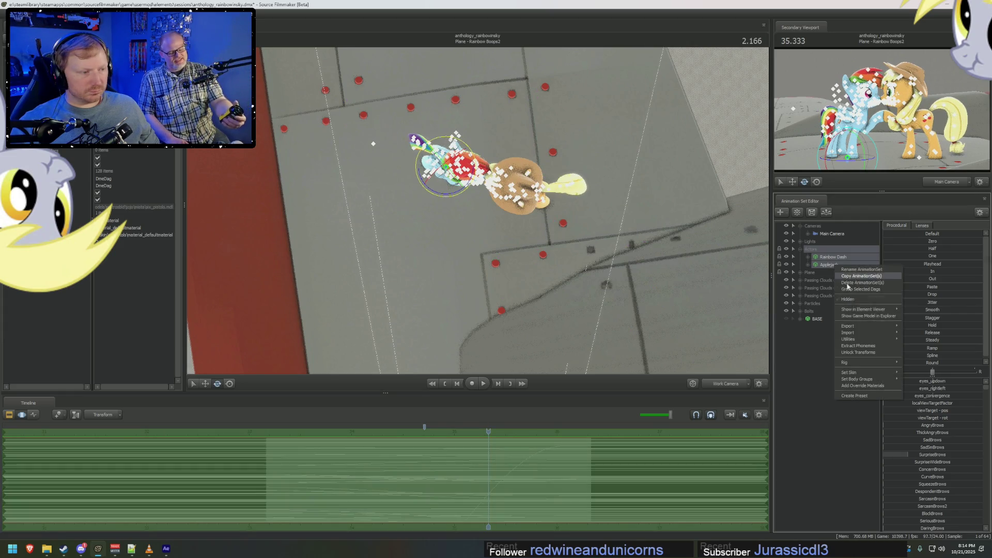
left_click(857, 352)
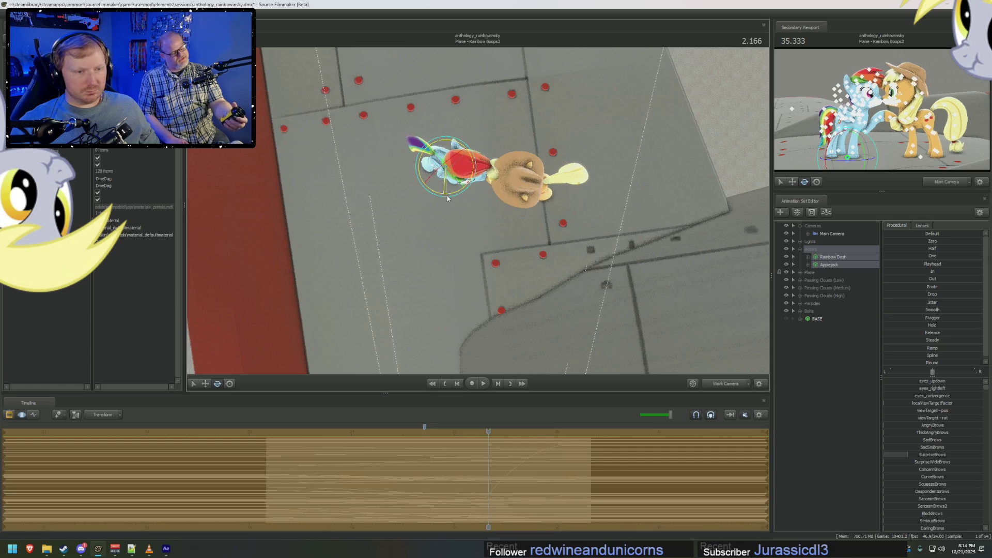
left_click(447, 199)
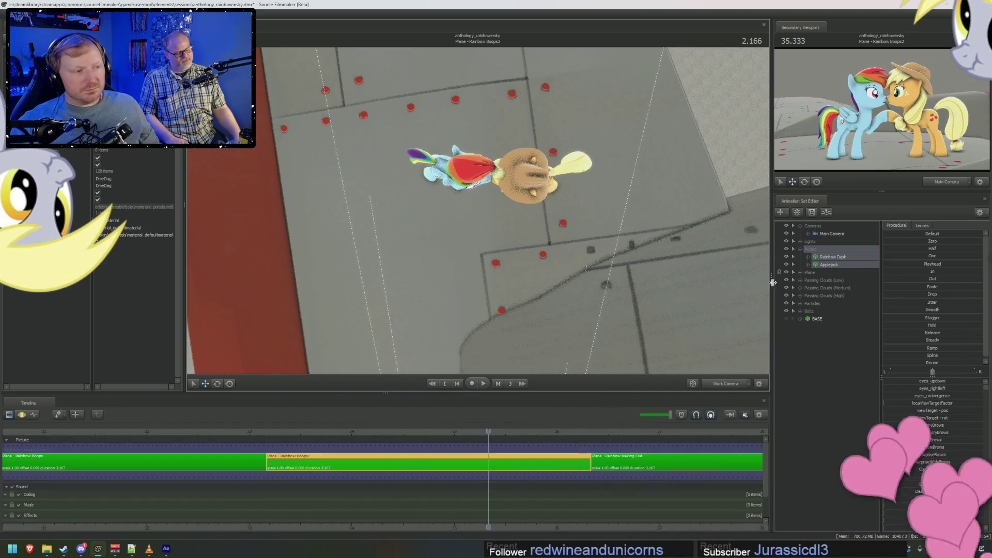
left_click(724, 385)
In Work Camera near Rainbow Dash's hind legs, rotate RightThigh slightly and bend RightLeg1.
left_click(724, 385, "ctrl")
right_click_drag(480, 248, 478, 211)
left_click(534, 66)
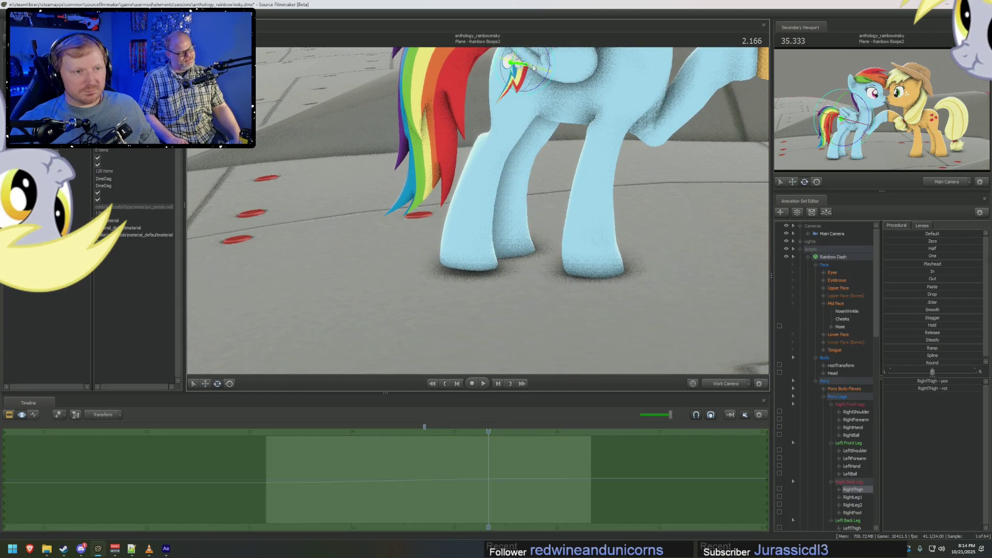
left_click_drag(550, 68, 549, 69)
left_click(505, 114)
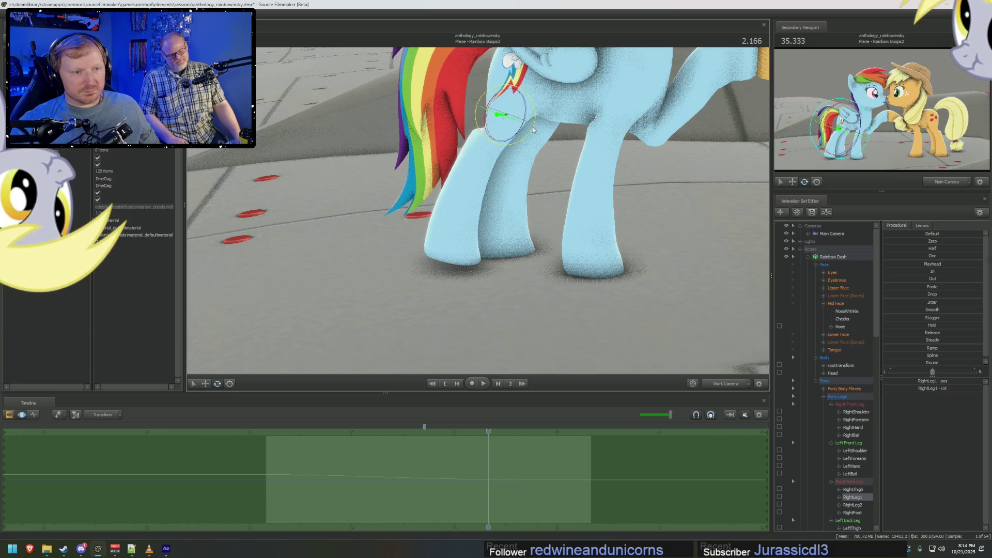
mouse_move(526, 119)
left_mouse_down()
mouse_move(497, 137)
mouse_move(507, 152)
left_mouse_up()
Re-rotate RightThigh, tilt the RightFoot hoof, and adjust the lower RightLeg2 joint.
left_click(486, 148)
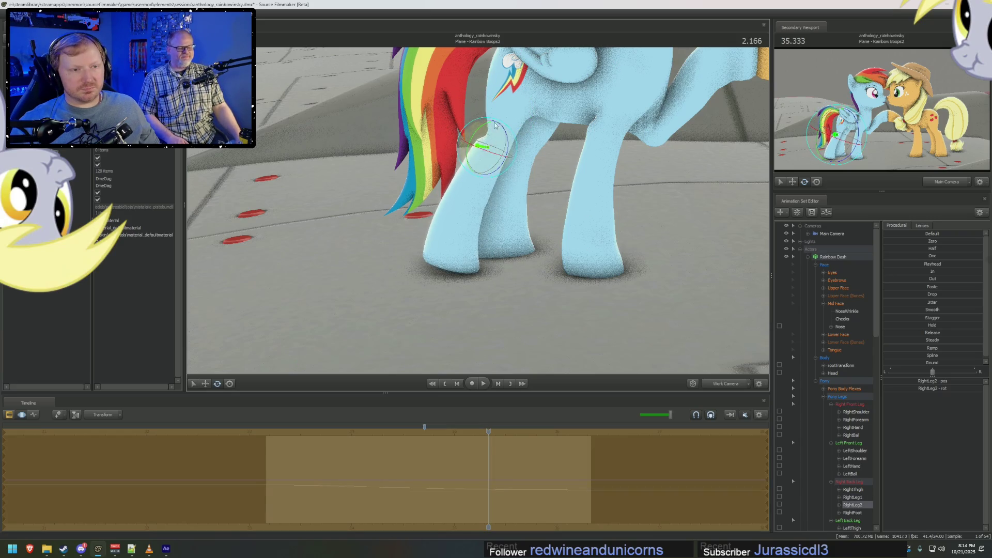
left_click(524, 67)
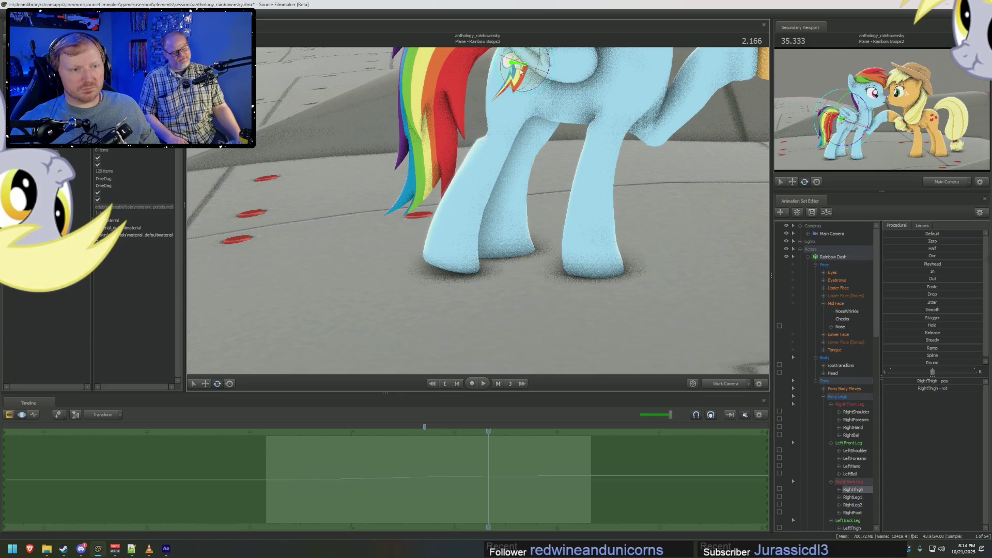
left_click_drag(509, 71, 508, 74)
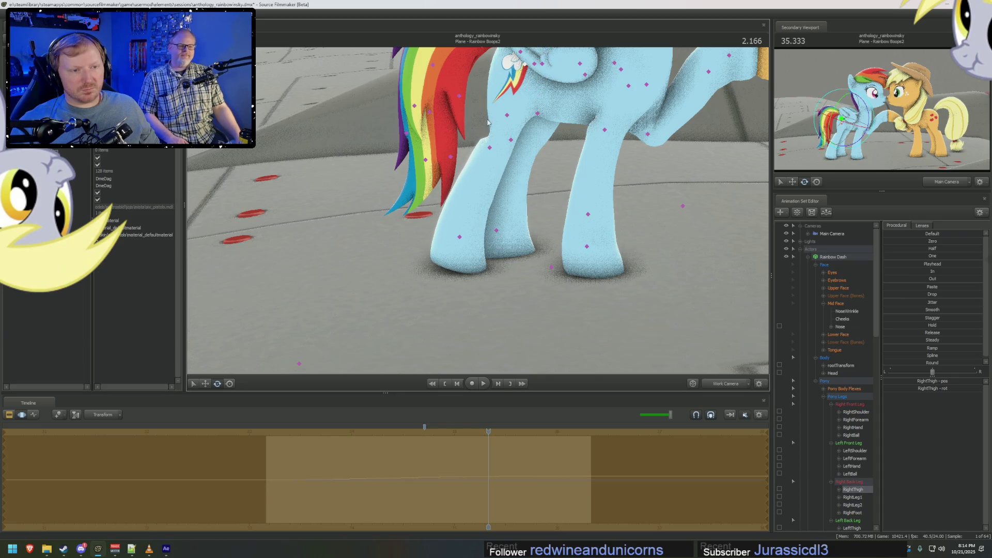
left_click(459, 238)
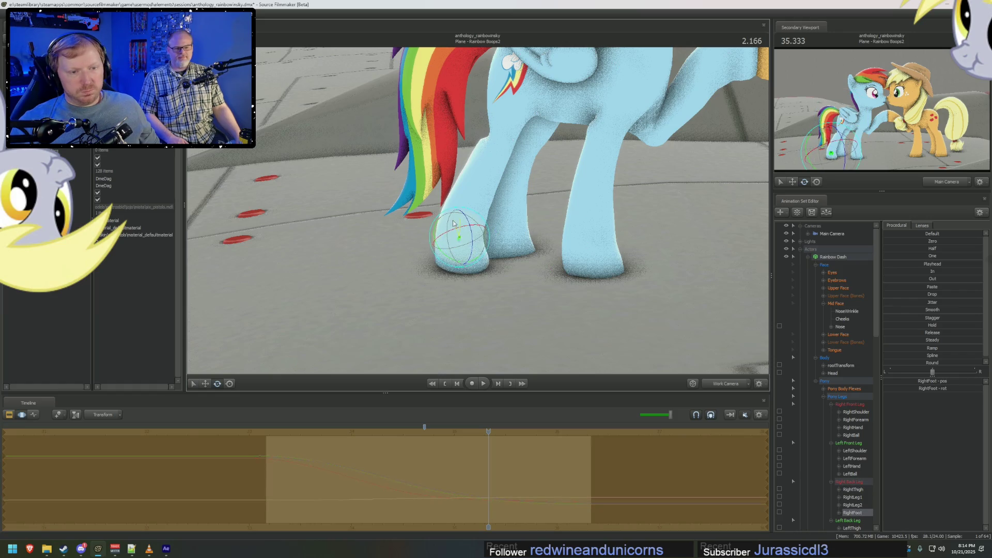
left_click_drag(456, 221, 456, 220)
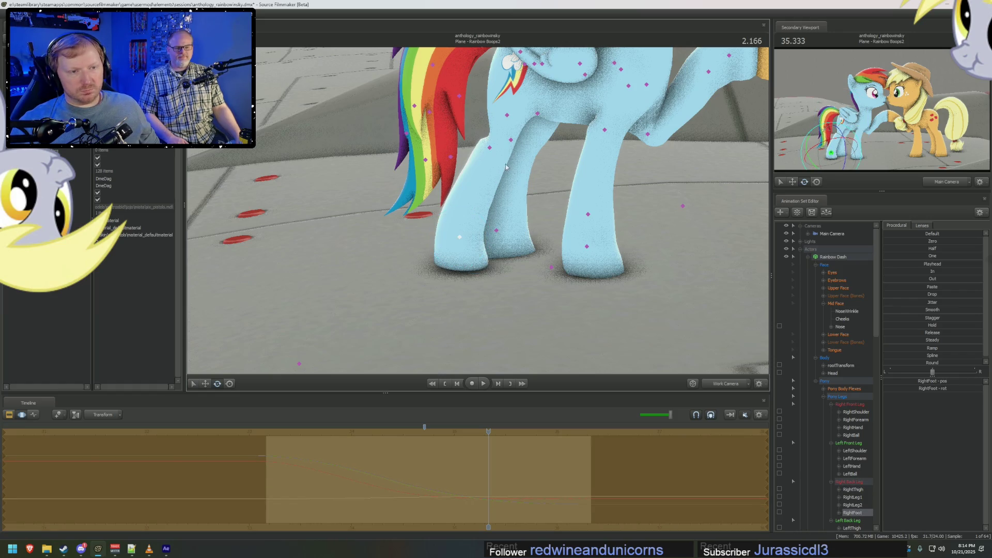
left_click(489, 148)
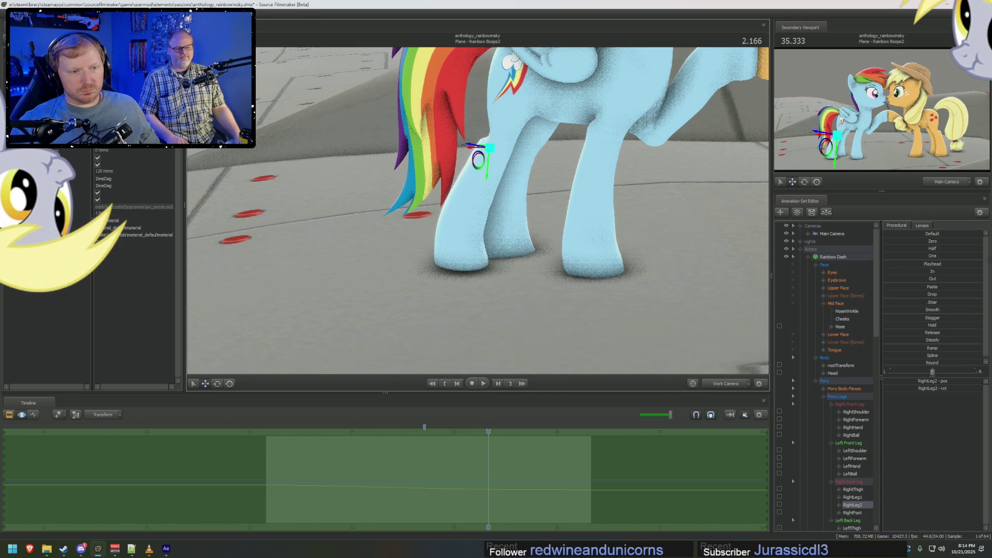
left_click_drag(480, 228, 465, 227)
left_click_drag(469, 172, 492, 220)
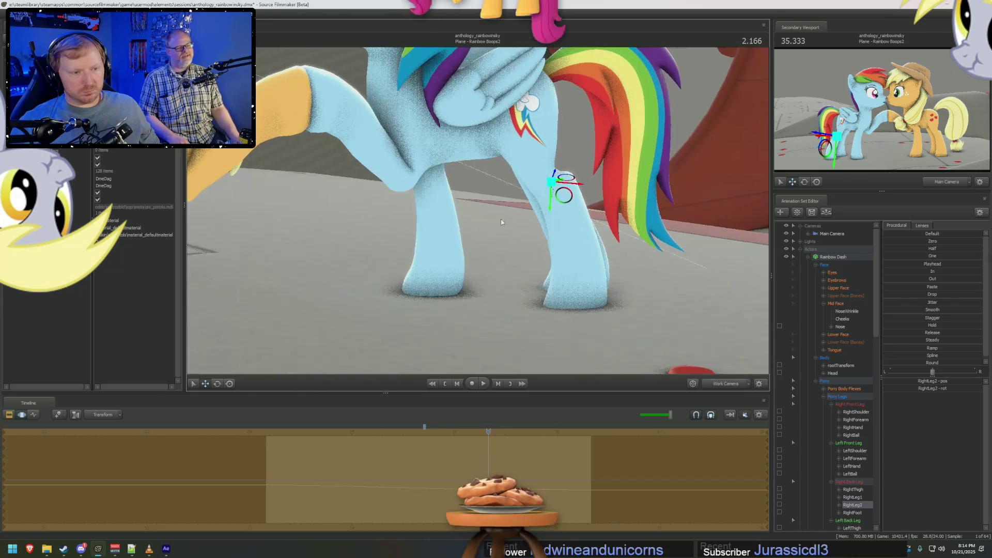
Select the LeftLeg2 and RightLeg2 bones from a new angle and show the shot clips timeline.
left_click(562, 185)
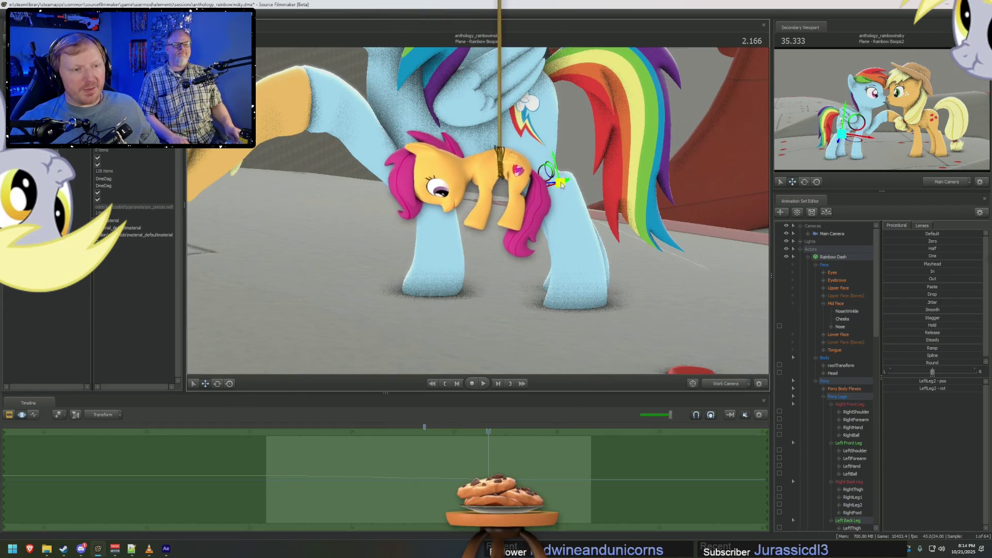
mouse_move(562, 185)
left_mouse_down()
mouse_move(475, 221)
mouse_move(440, 172)
left_mouse_up()
left_click(440, 170)
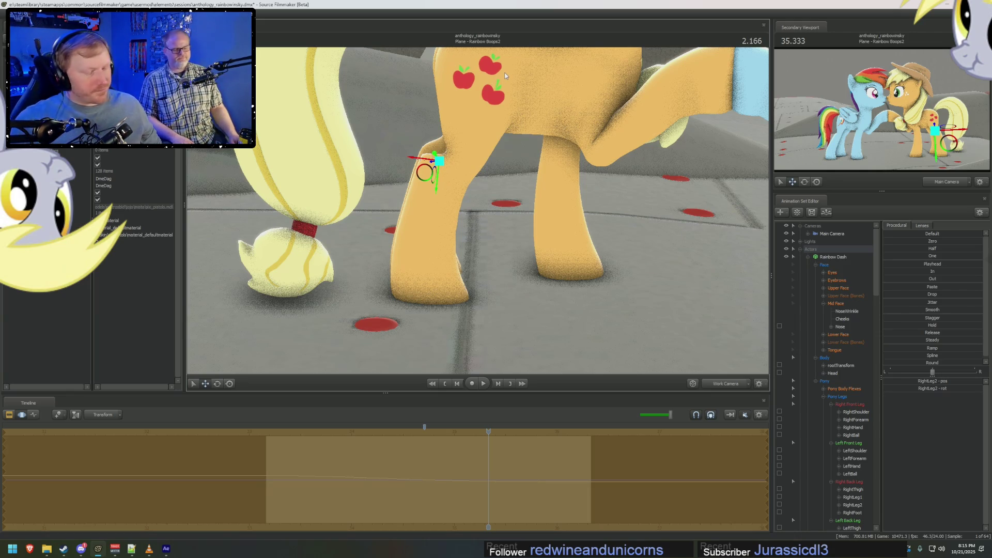
key("ctrl+1")
Play back the Boops2 shot repeatedly, continuing through the close-up and stopping at Uh-Oh.
left_click(274, 431)
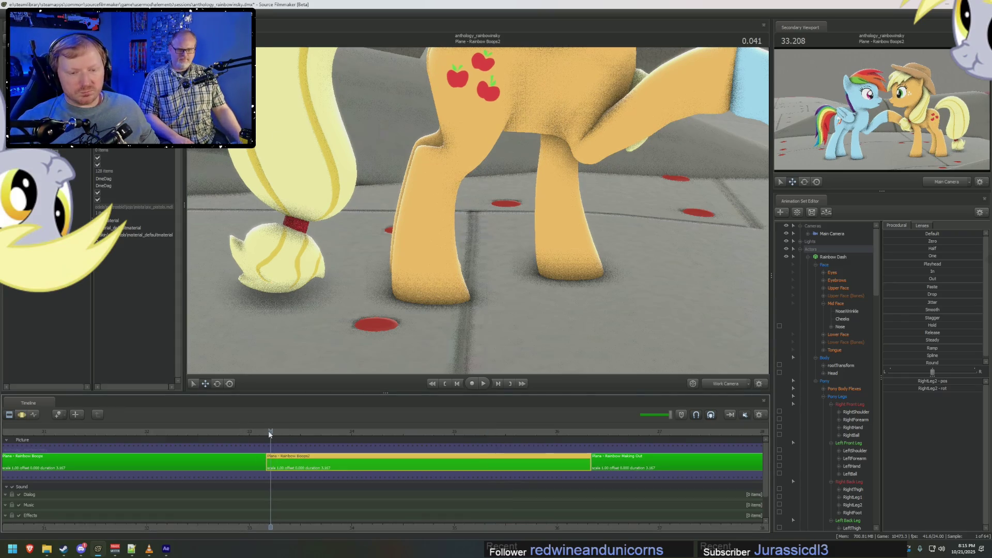
key("space")
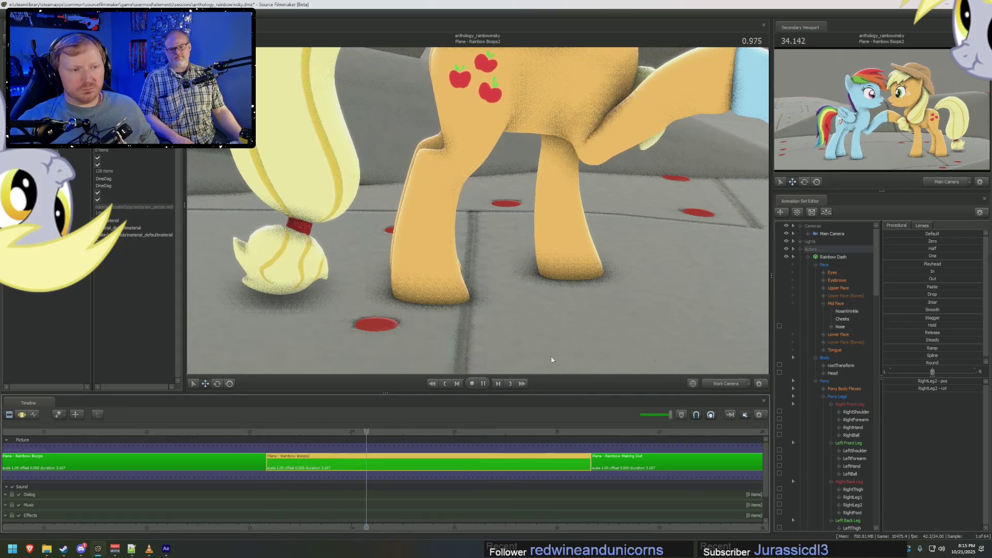
left_click(278, 432)
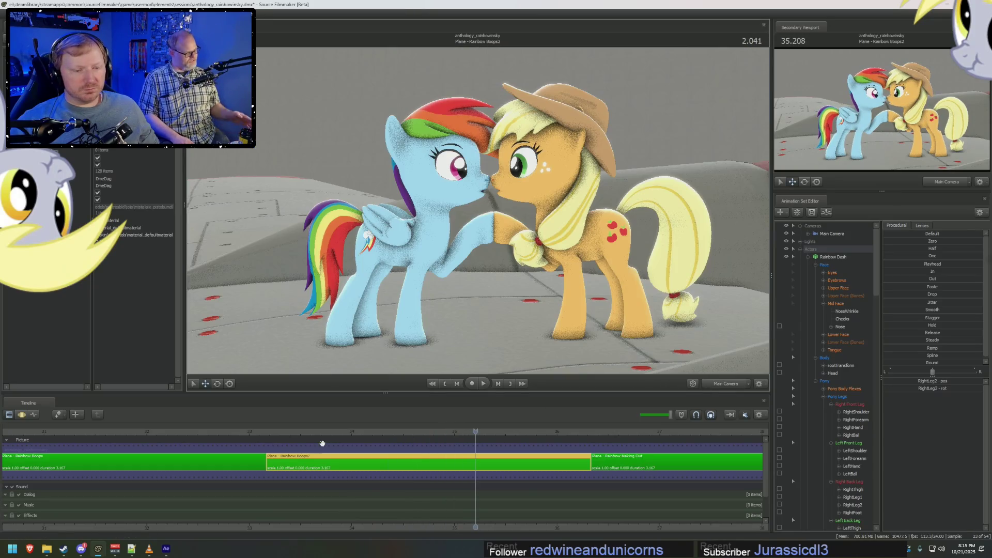
key("space")
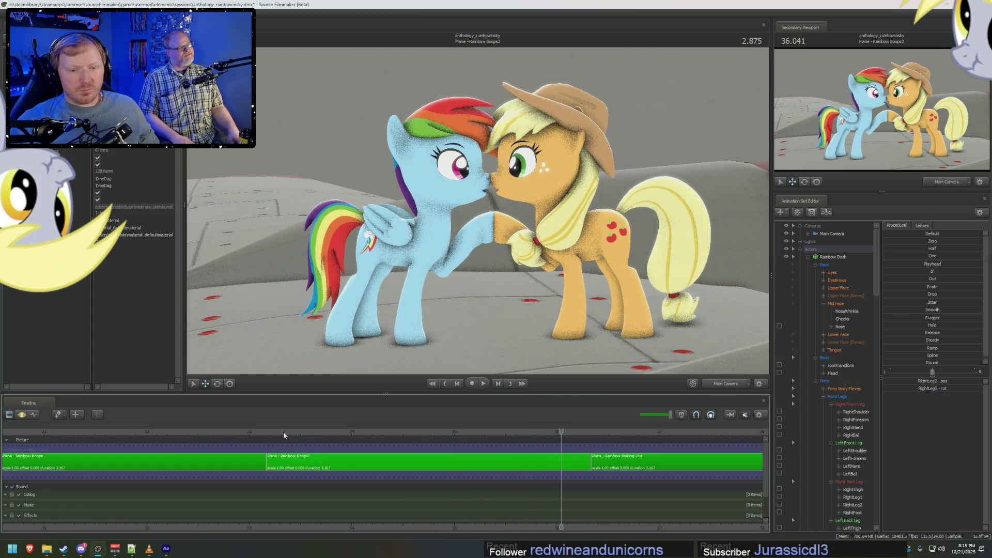
left_click(273, 433)
key("space")
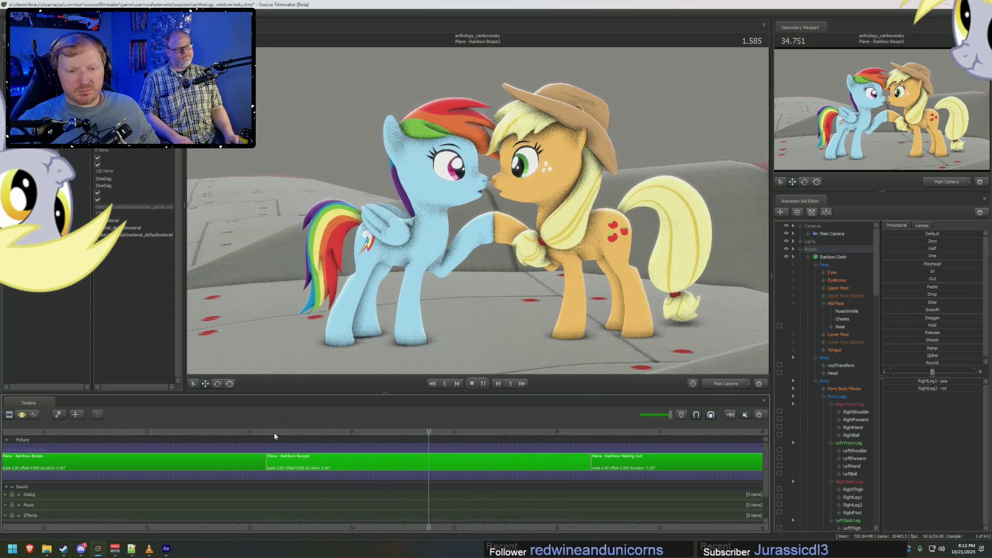
key("space")
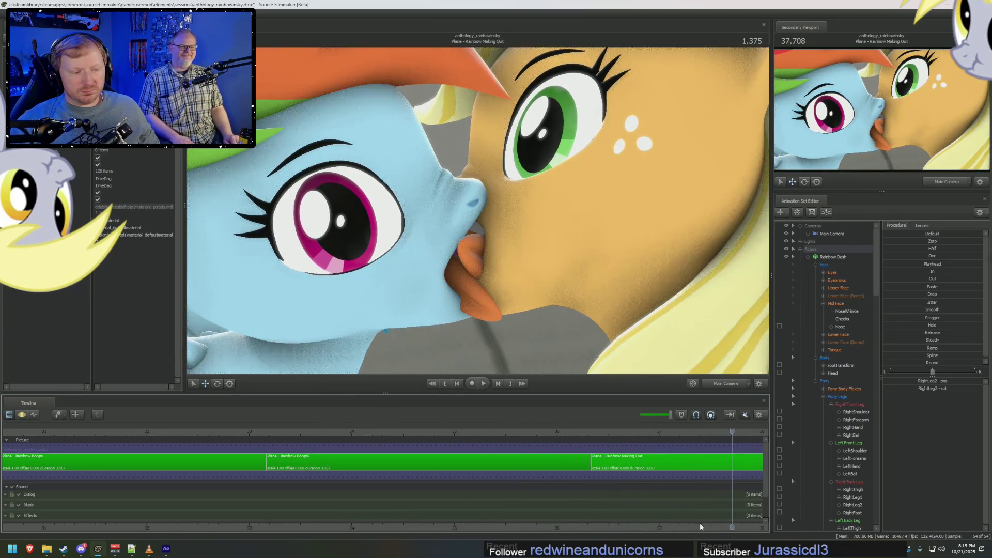
key("space")
scroll(700, 526, "down", 3)
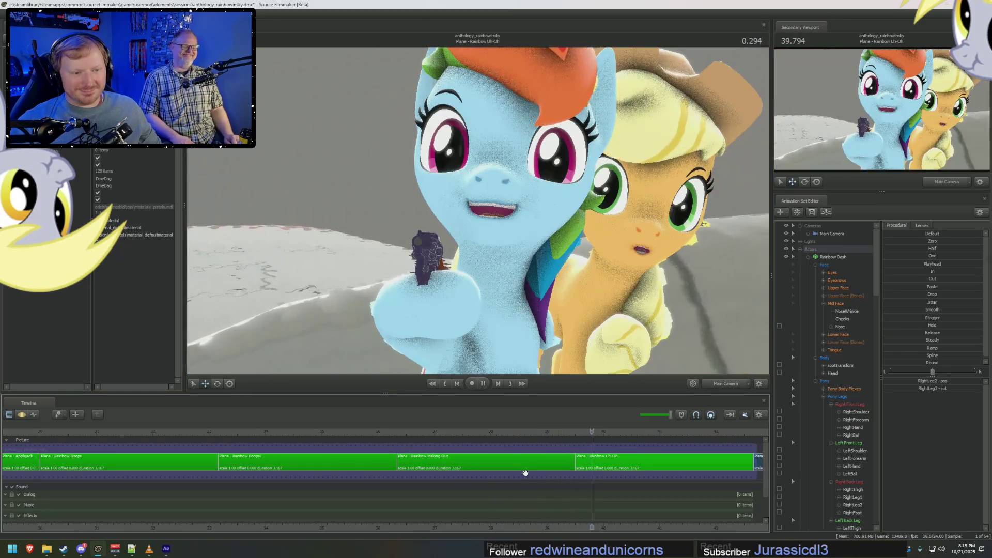
key("space")
Replay the Rainbow Boops2 shot twice from its start.
left_click(222, 431)
key("space")
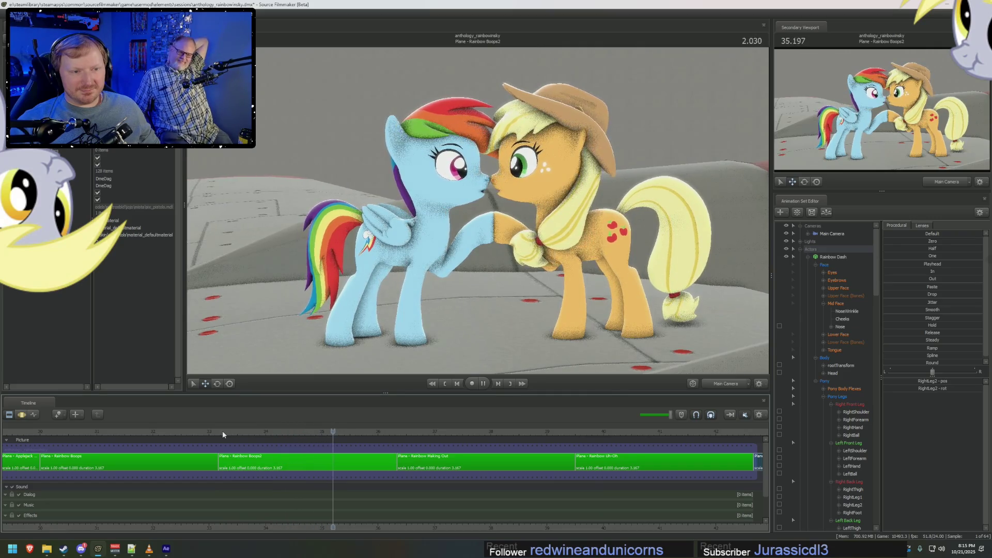
left_click(220, 432)
key("space")
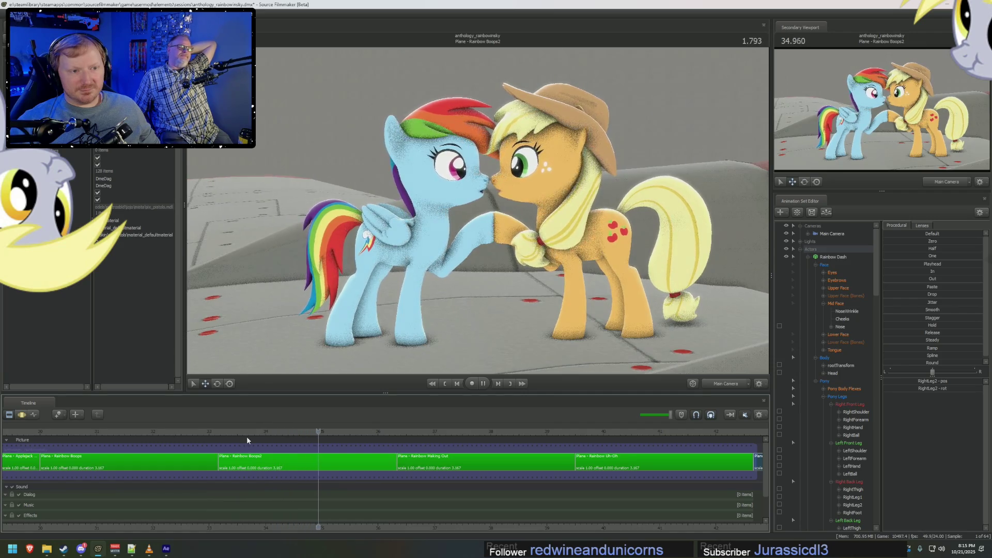
Peek at Rainbow Boops2's animation curves, then back in the clip editor select the Rainbow Boops2 clip.
double_click(344, 454)
double_click(380, 526)
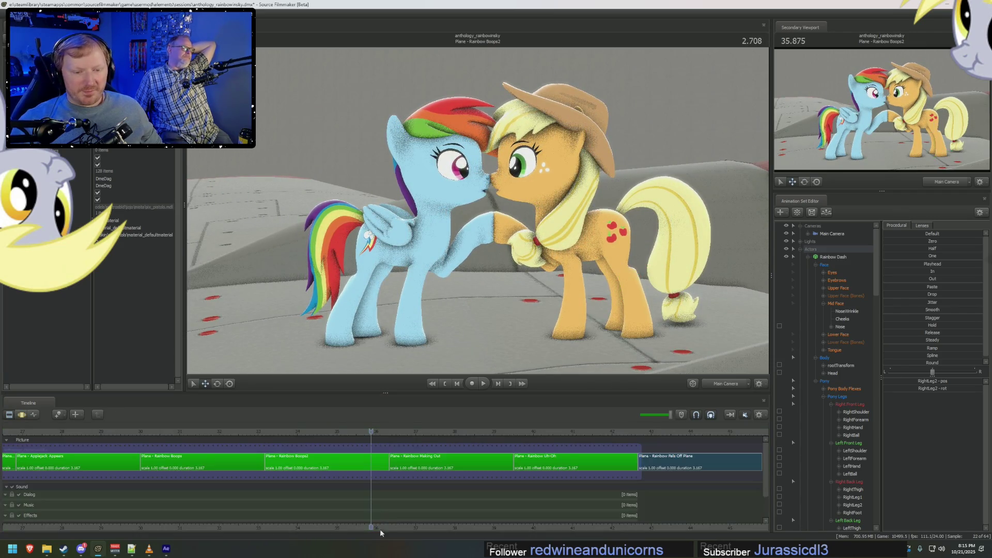
left_click_drag(406, 526, 700, 526)
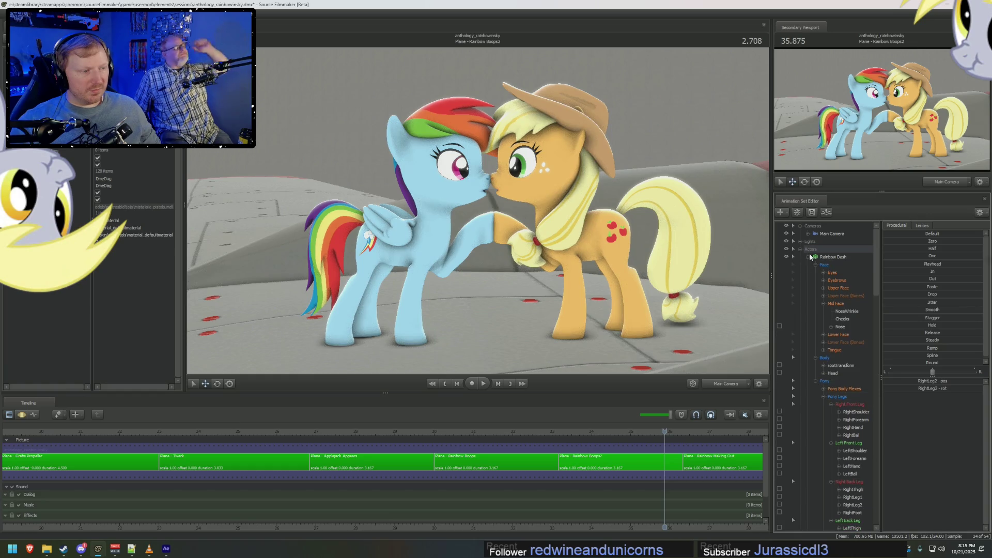
scroll(493, 432, "down", 1)
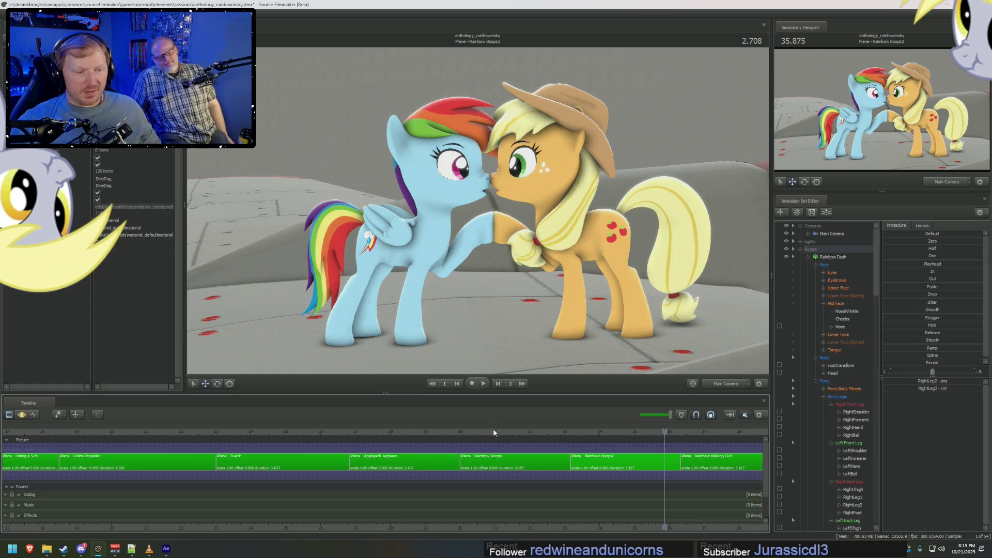
left_click(605, 463)
scroll(607, 468, "up", 1)
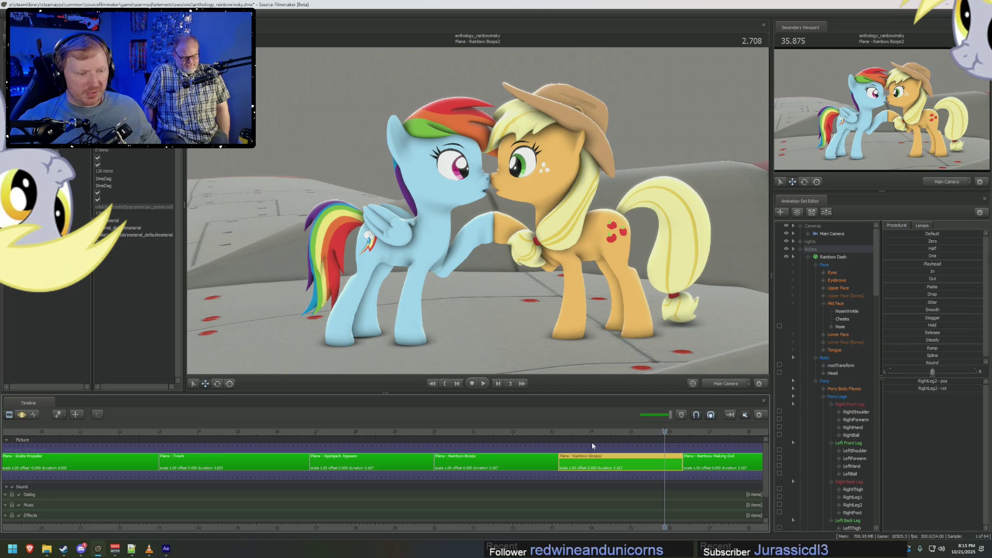
scroll(855, 349, "down", 4)
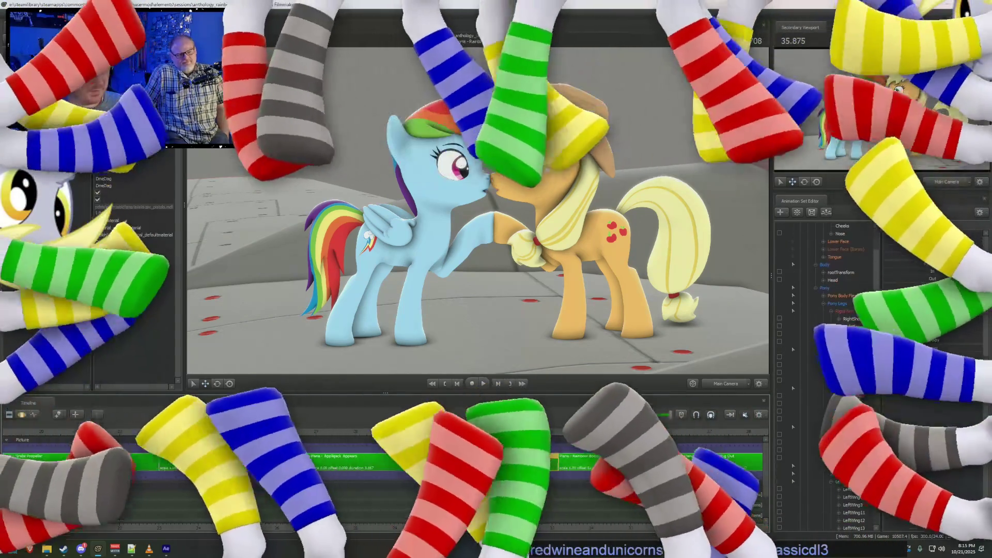
key("F3")
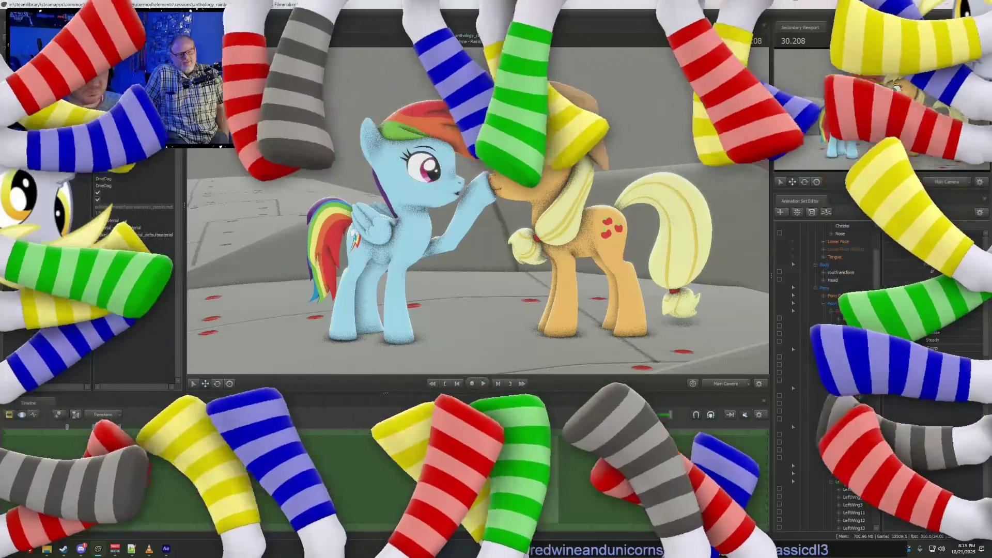
key("space")
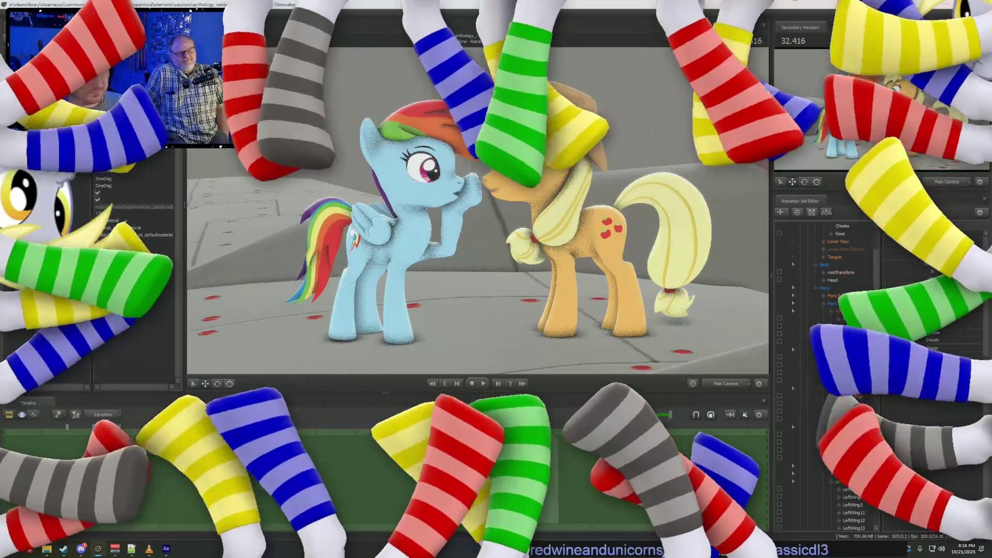
scroll(827, 377, "down", 10)
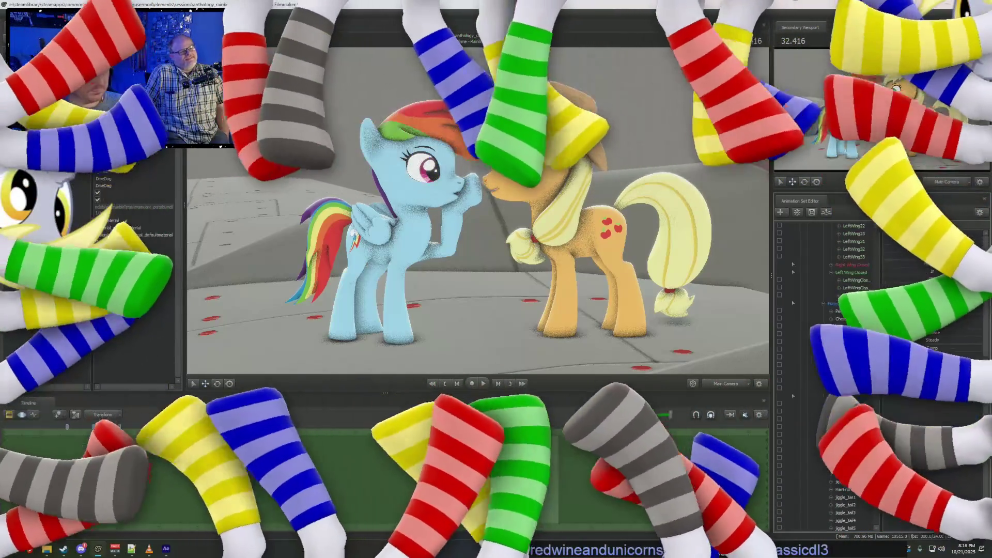
left_click(408, 191)
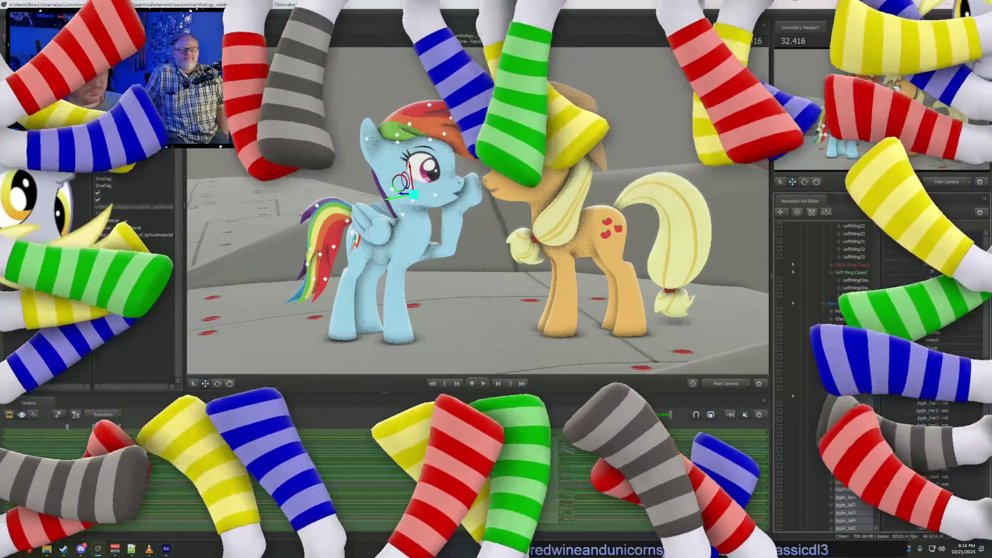
left_click(324, 245)
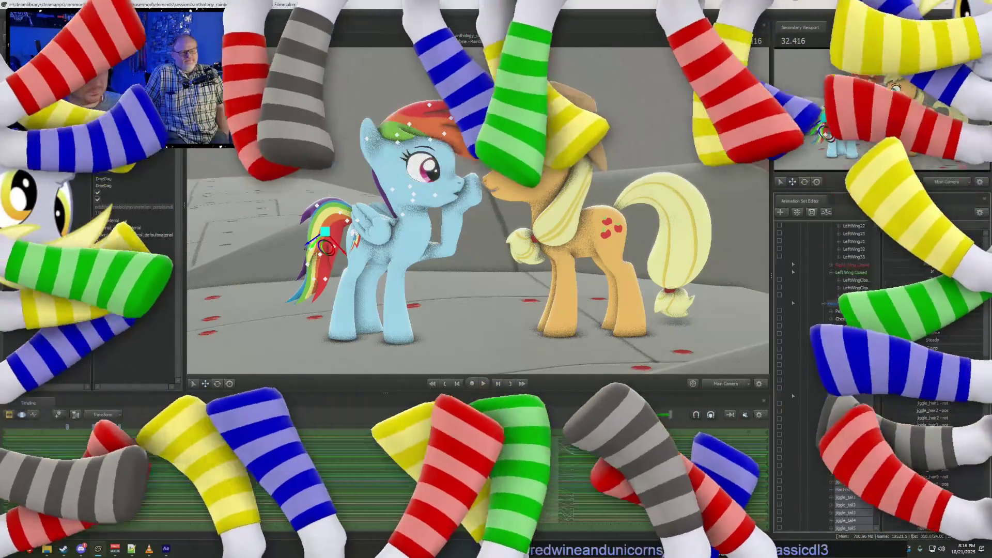
scroll(827, 378, "up", 9)
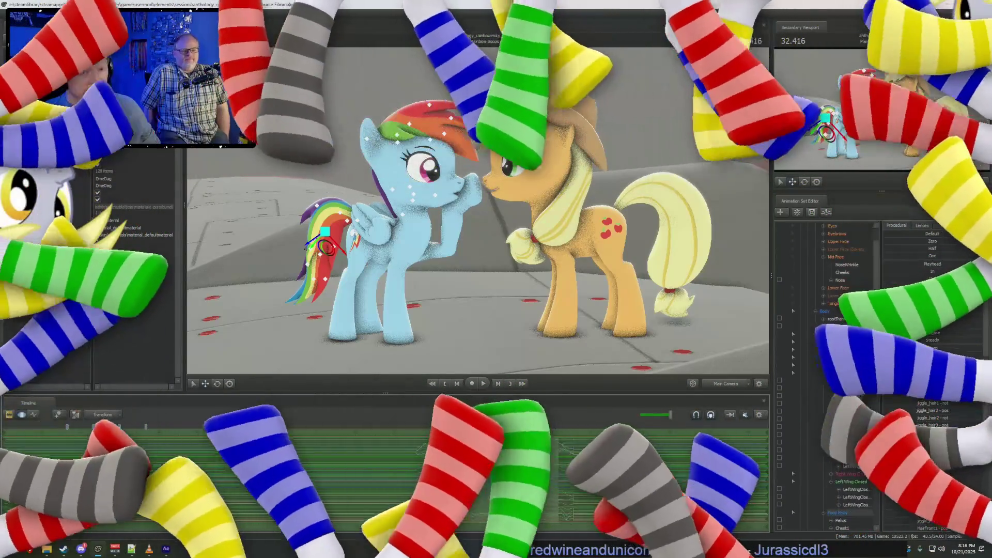
key("F3")
left_click(586, 467)
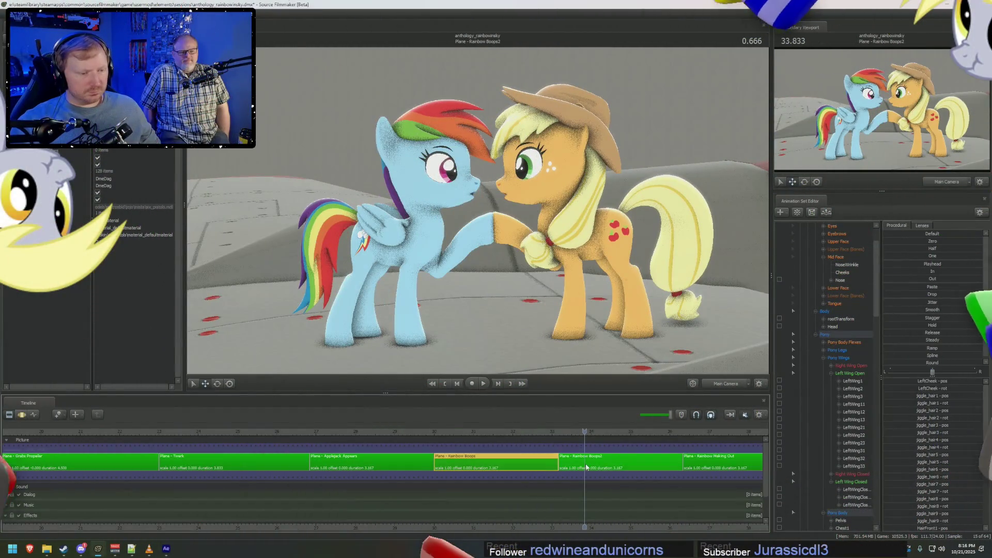
View the cheek and hair jiggle curves in Rainbow Boops2, play it, then jump to Rainbow Boops.
left_click(587, 467)
left_click(827, 371)
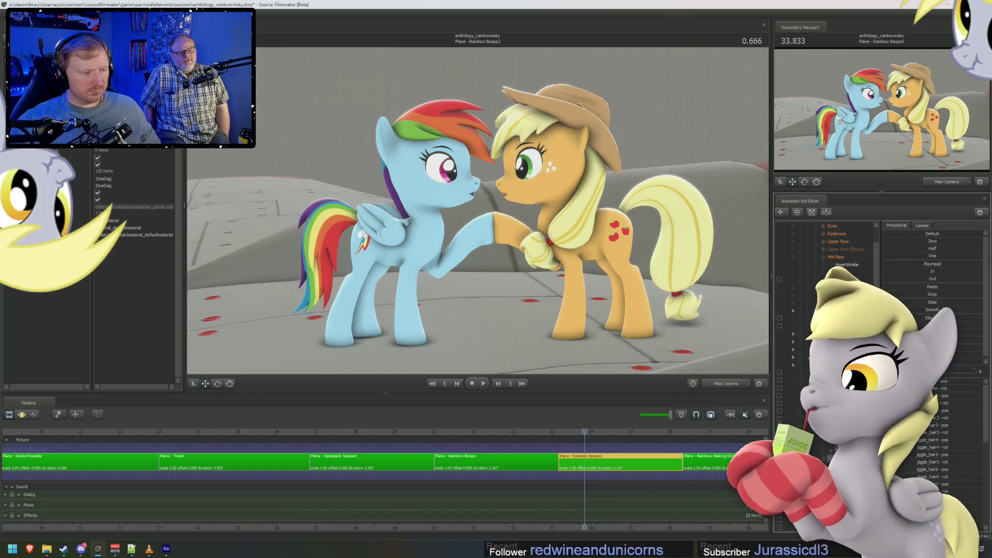
key("F4")
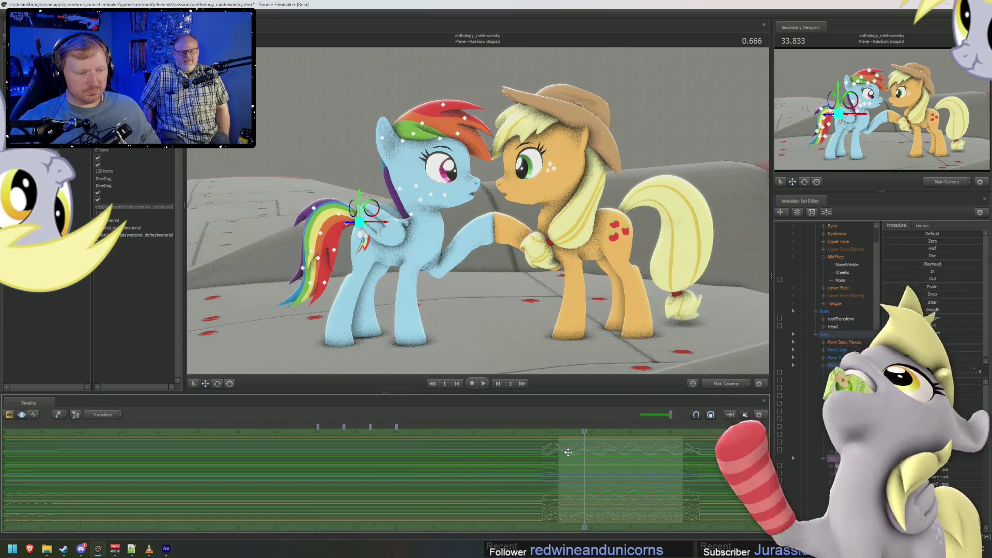
key("F2")
key("space")
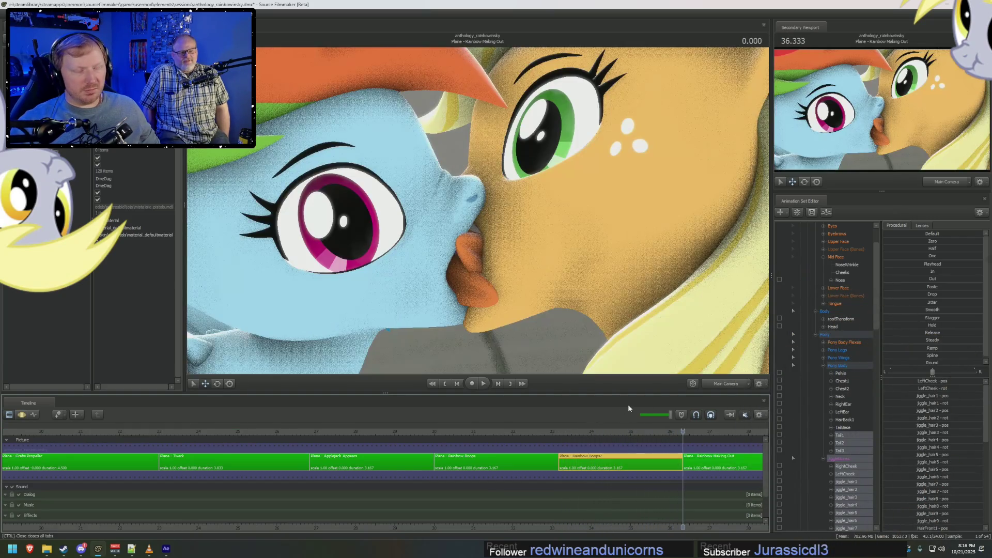
left_click(537, 438)
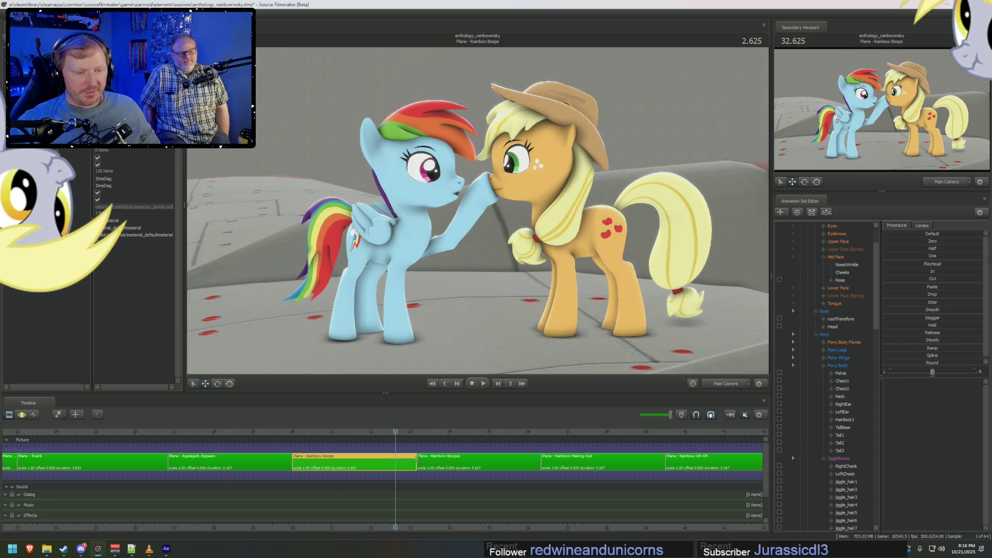
Collapse Rainbow Dash's controls, select Applejack's JiggleBones group, and inspect its animation curves.
scroll(837, 351, "up", 2)
left_click(808, 258)
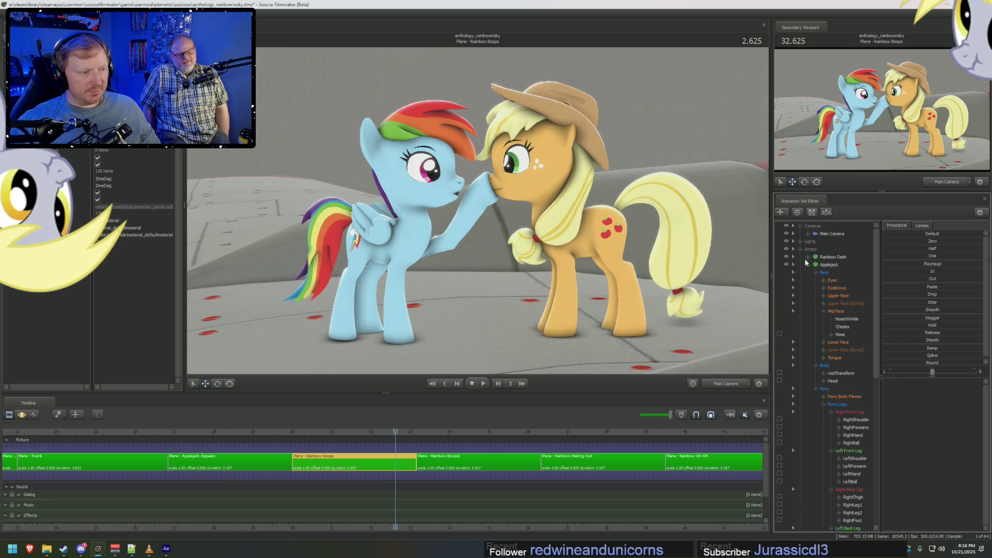
scroll(827, 321, "down", 12)
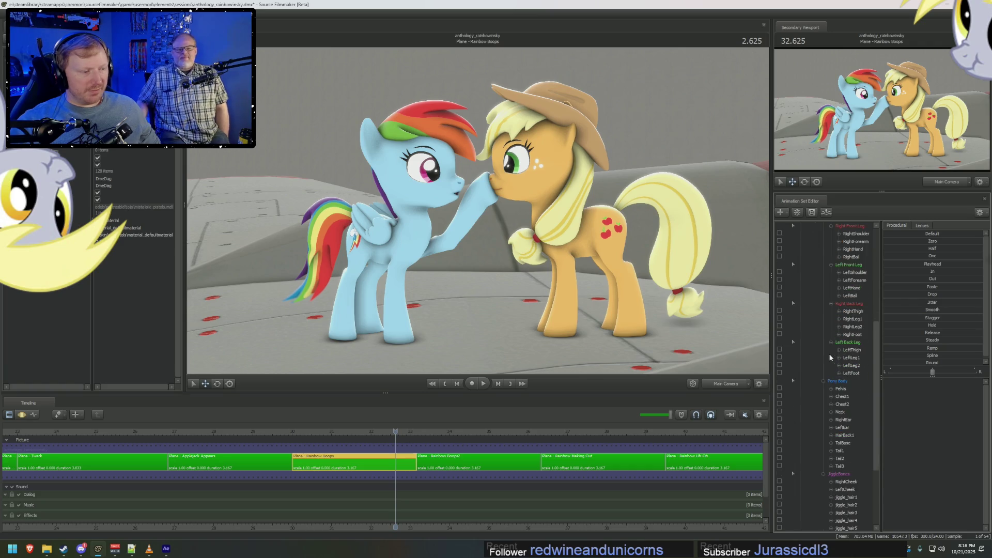
left_click(838, 382)
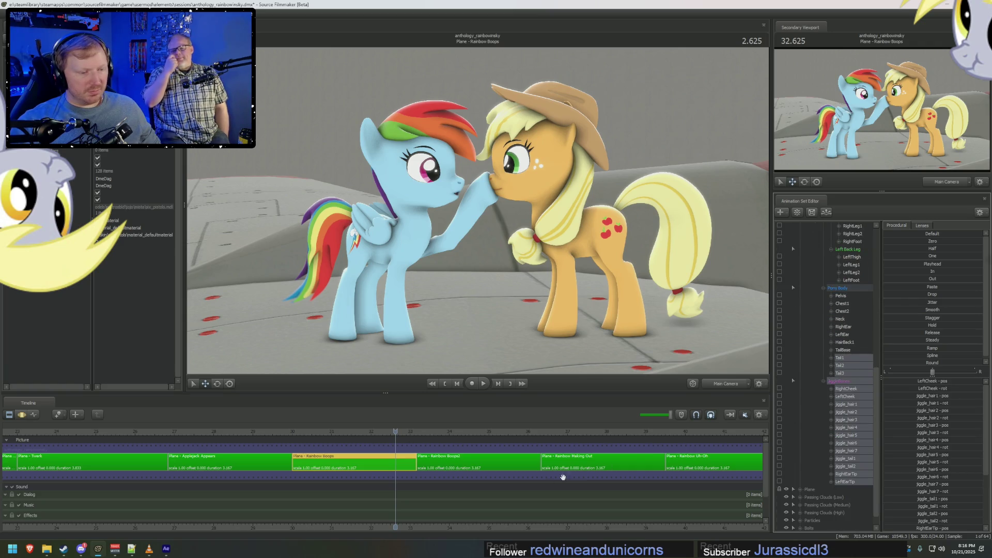
key("F3")
key("F2")
key("F3")
key("F2")
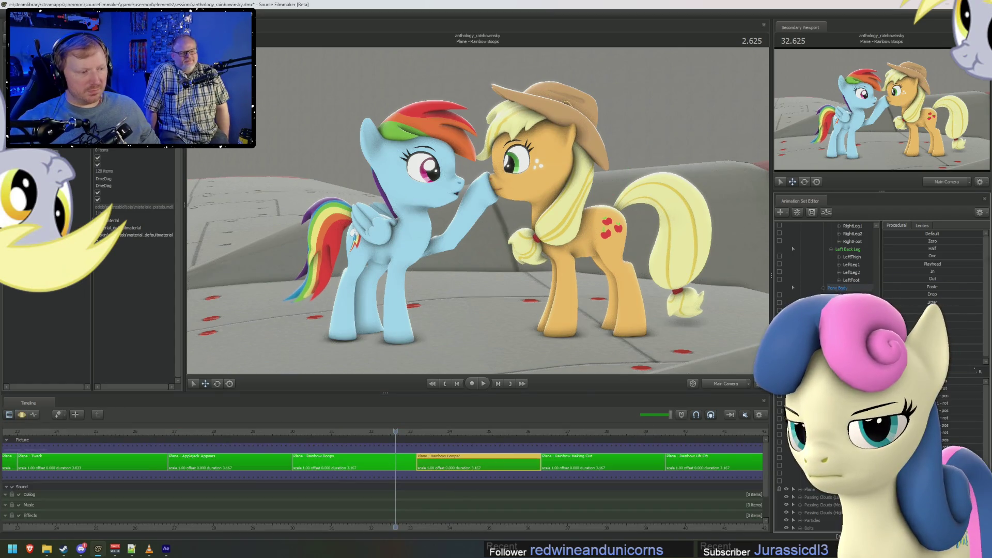
key("F3")
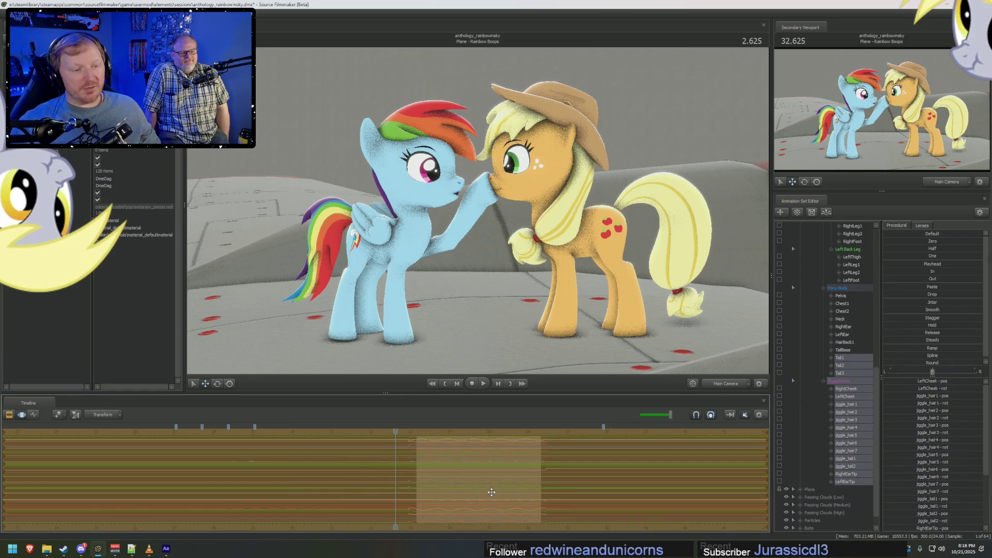
key("F2")
Scrub Rainbow Boops2 to the nose-to-nose moment, select jiggle_hair1, and play the shot back.
left_click(418, 433)
key("space")
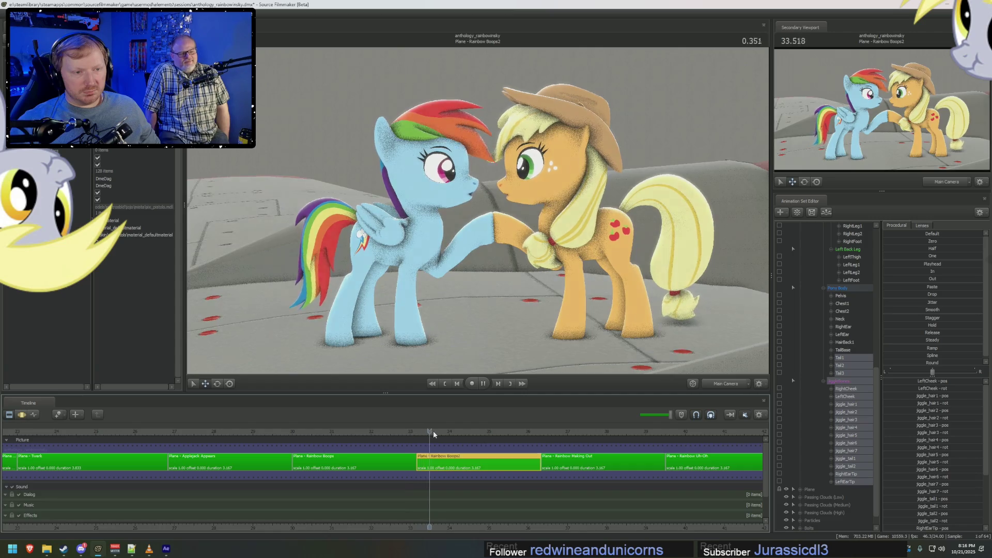
key("space")
left_click(424, 435)
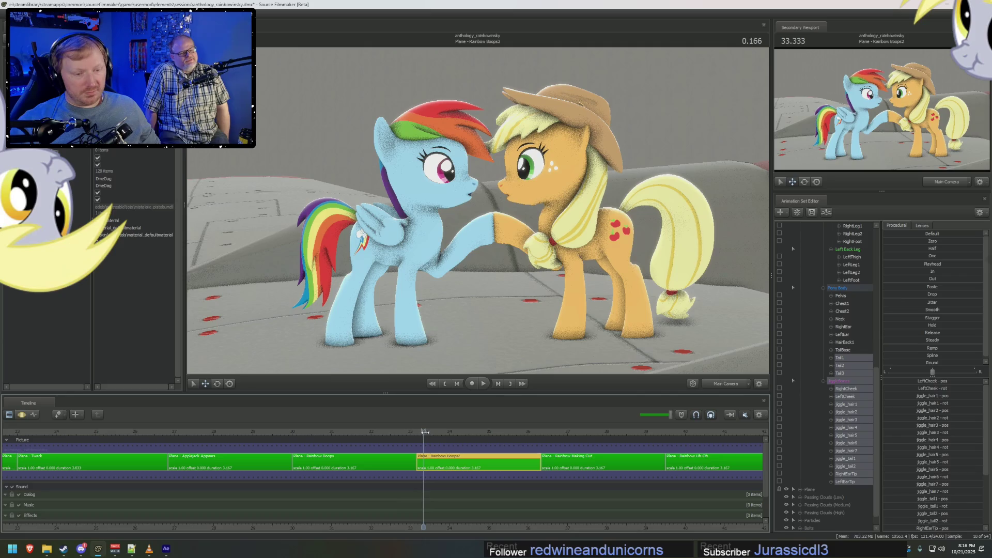
key("F3")
mouse_move(424, 431)
left_mouse_down()
mouse_move(507, 448)
mouse_move(511, 415)
left_mouse_up()
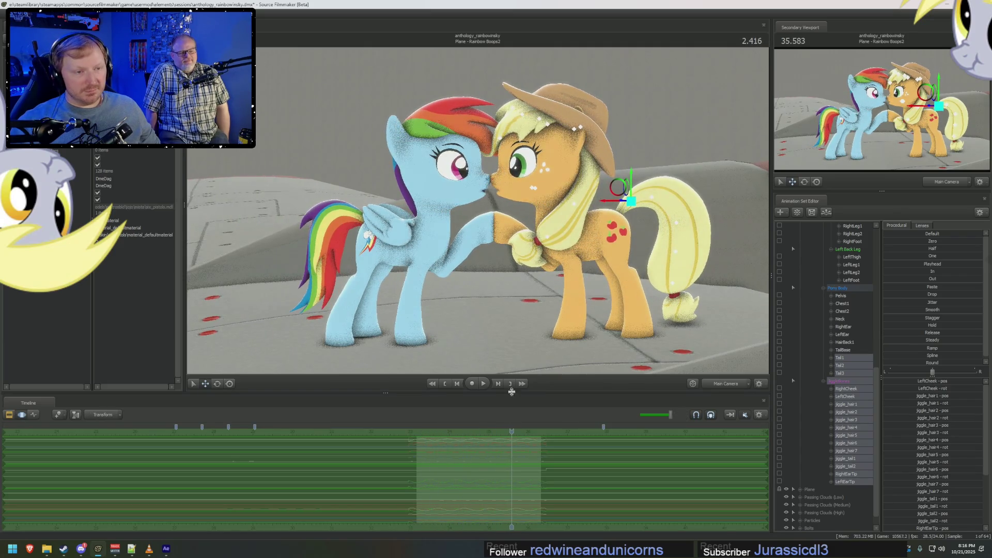
left_click(522, 115)
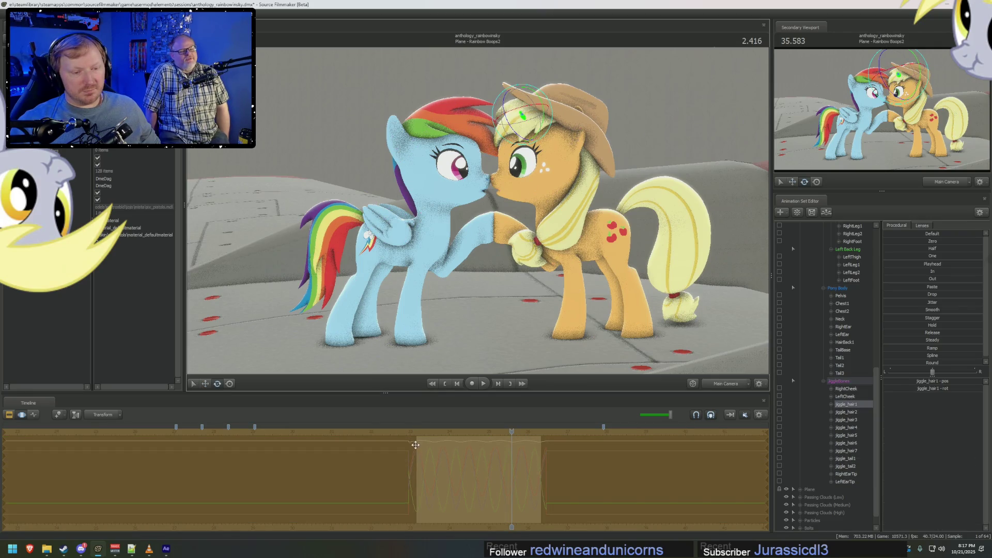
key("F2")
key("space")
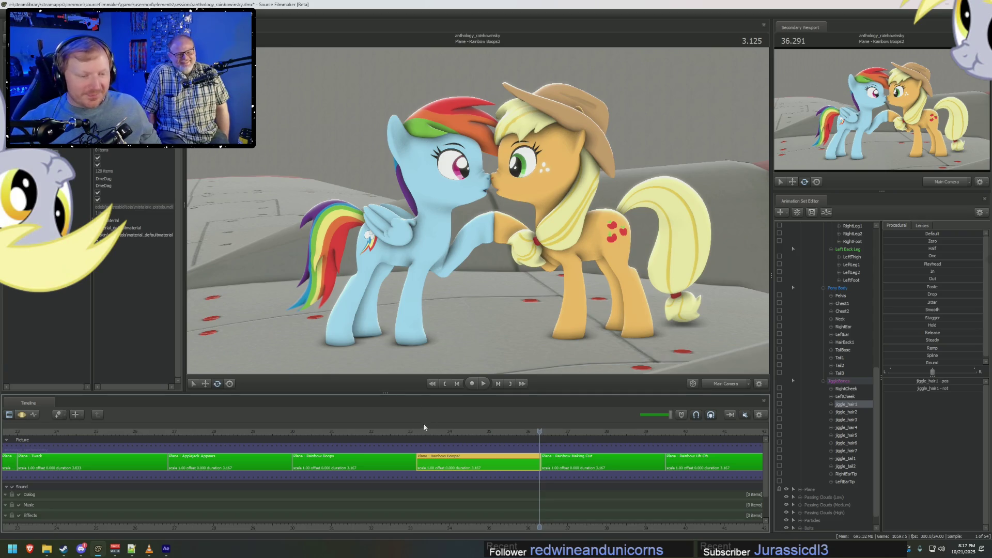
Replay the Rainbow Boops2 shot and collapse Applejack's body-part list.
left_click(419, 430)
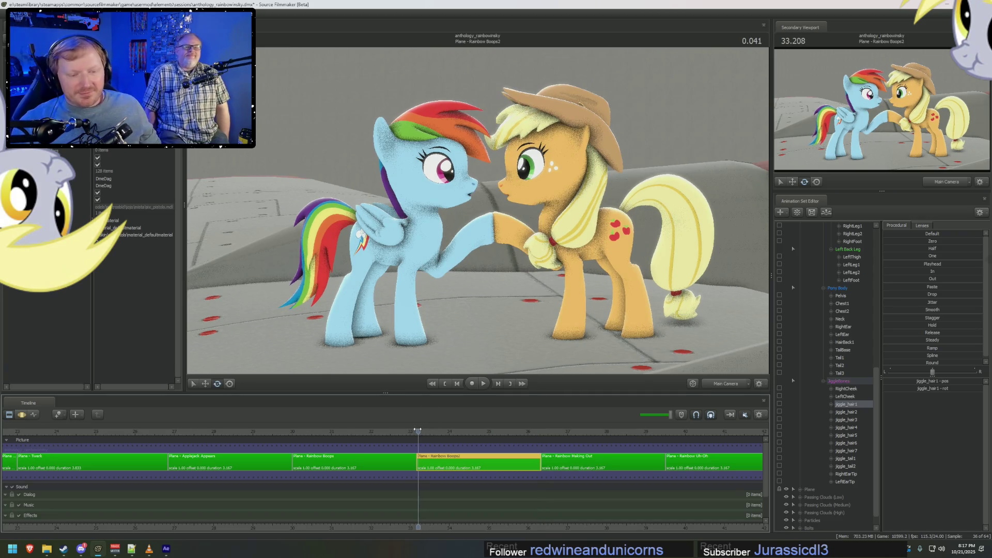
key("space")
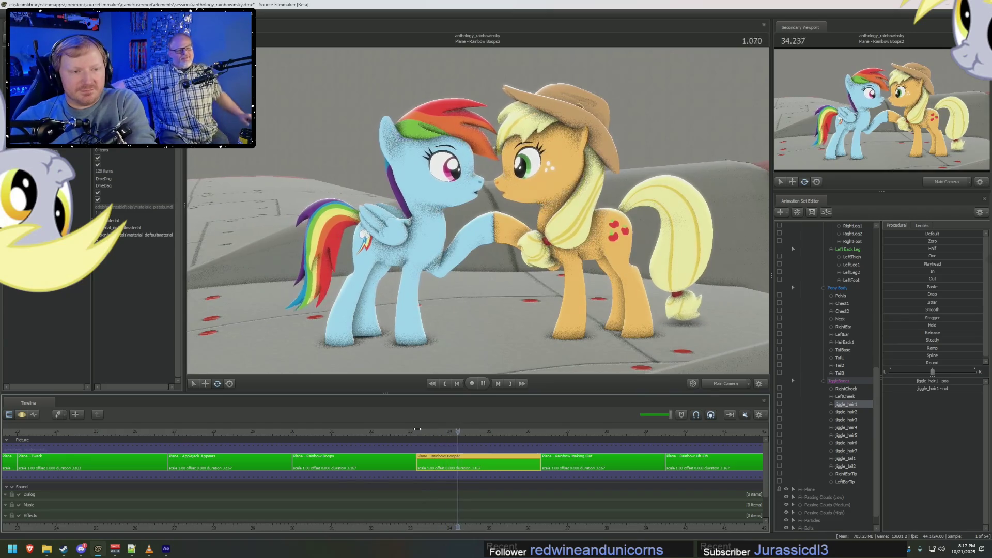
key("space")
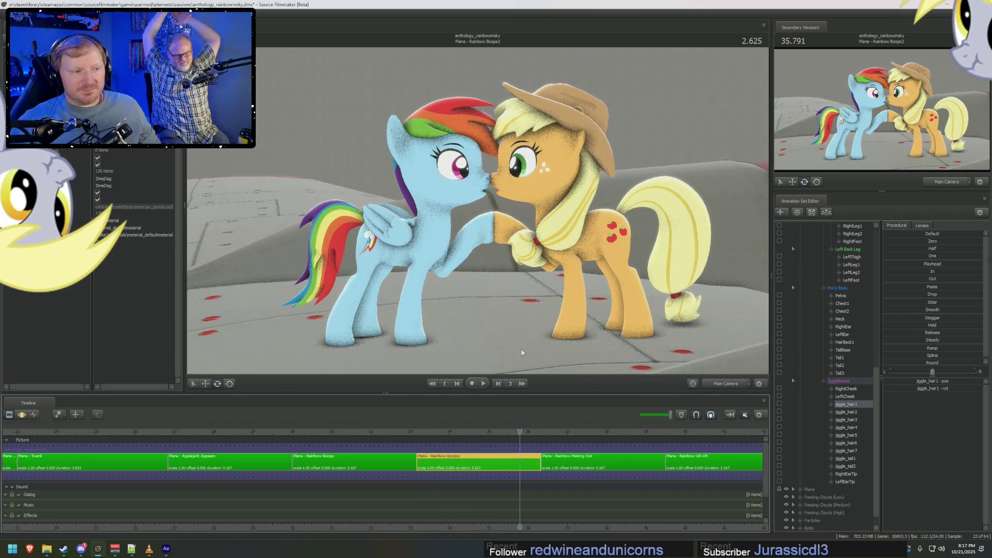
scroll(807, 269, "up", 12)
left_click(809, 265)
mouse_move(385, 428)
left_mouse_down()
mouse_move(332, 435)
mouse_move(465, 440)
left_mouse_up()
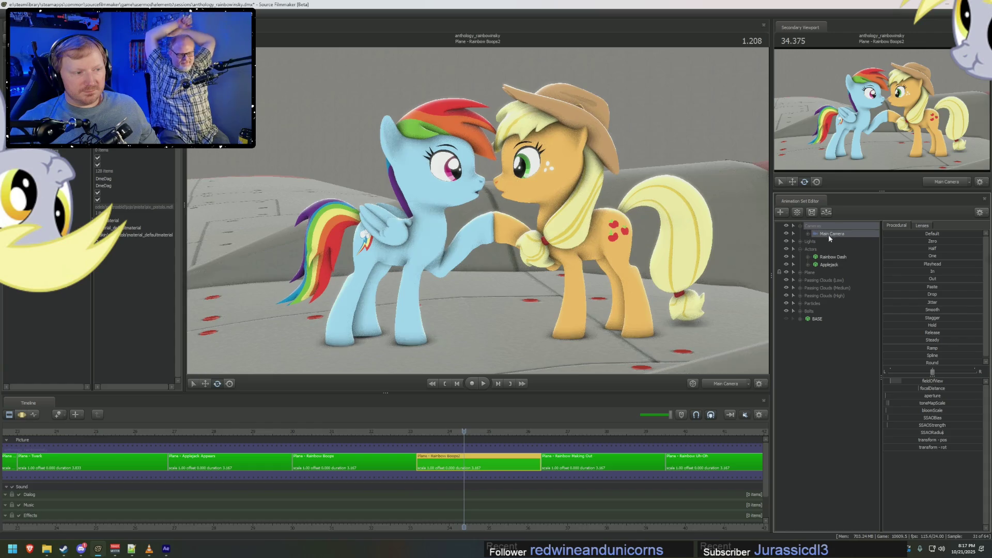
Select Main Camera and bring up the Rainbow Boops shot's camera animation.
left_click(832, 233)
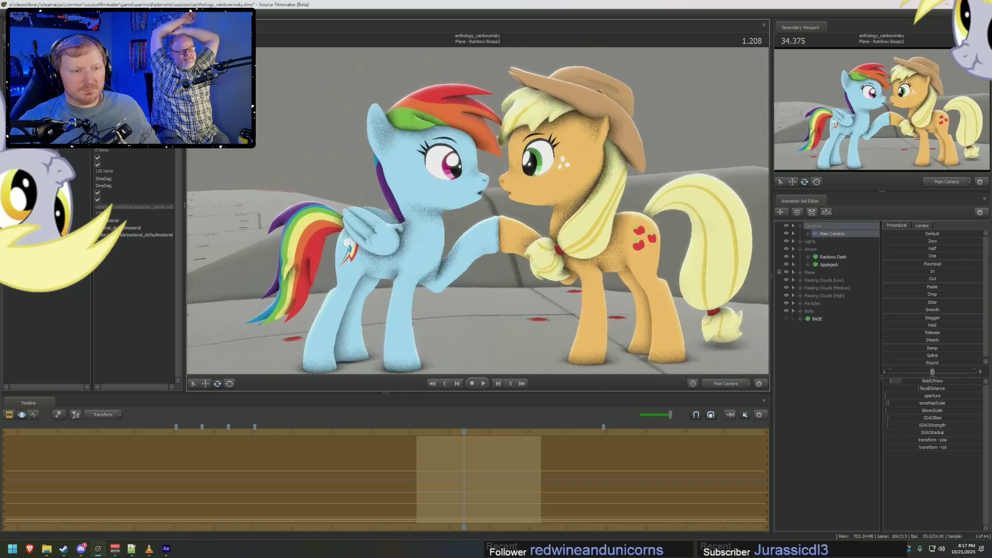
key("ctrl+1")
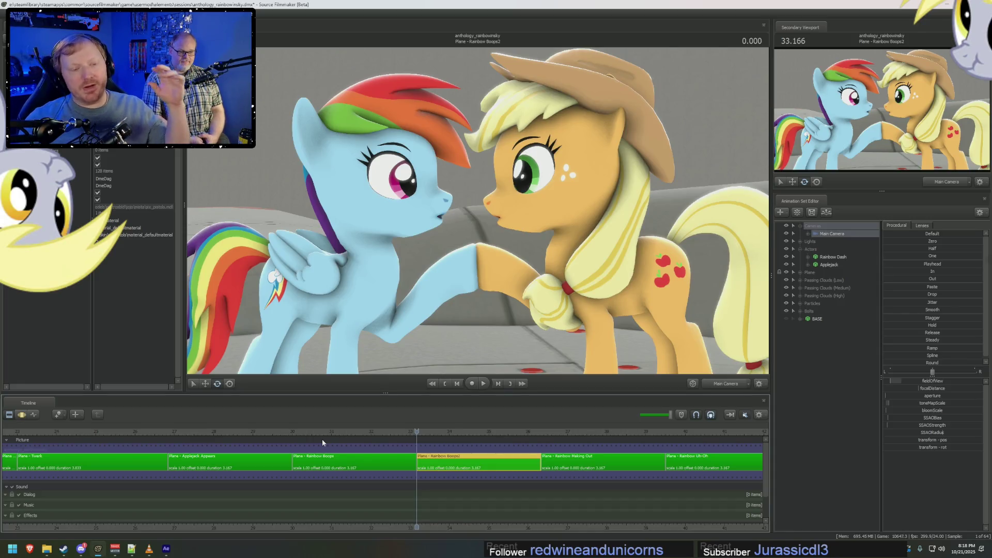
left_click(323, 458)
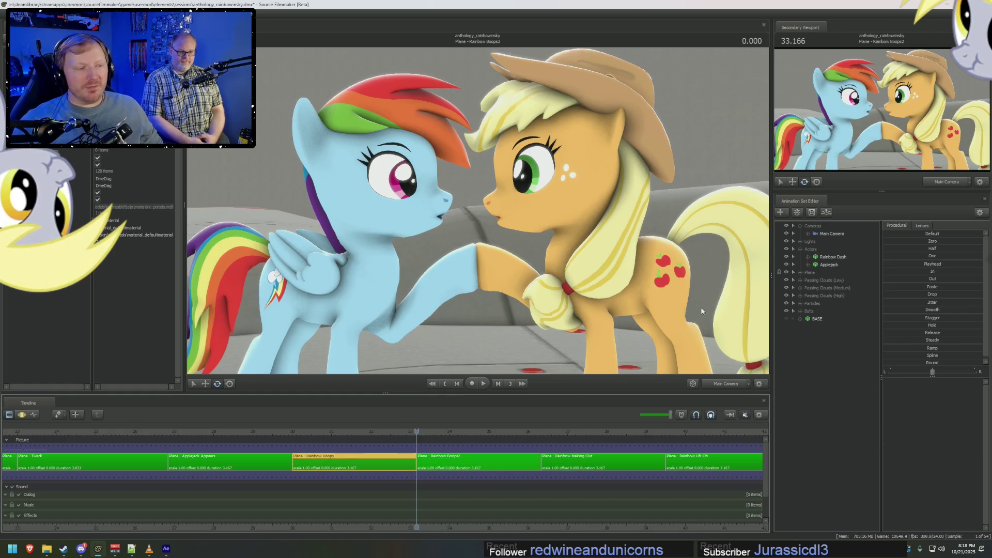
key("ctrl+2")
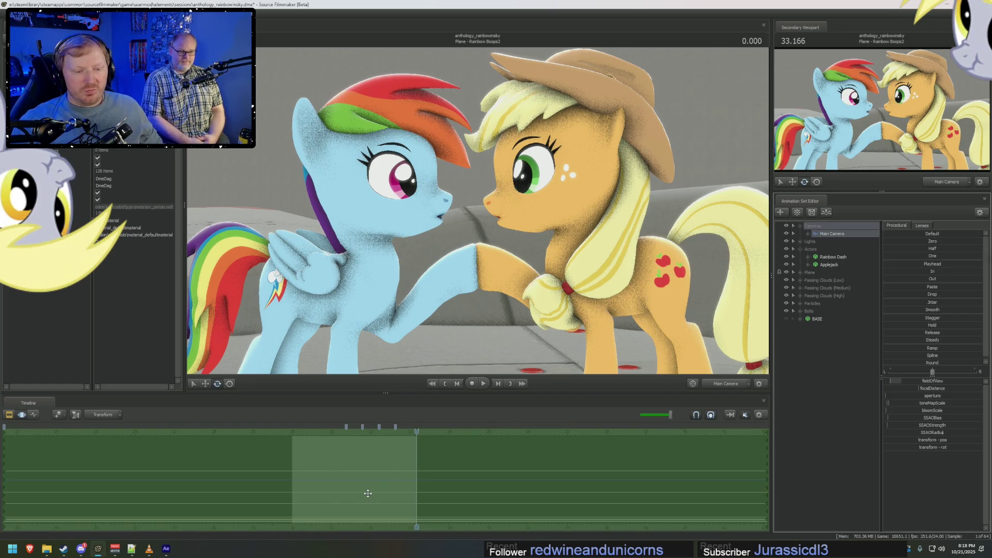
Scrub the timeline through the Applejack Appears, No Pony 1 and Grabs Propeller shots.
key("ctrl+1")
mouse_move(330, 432)
left_mouse_down()
mouse_move(347, 432)
mouse_move(112, 440)
left_mouse_up()
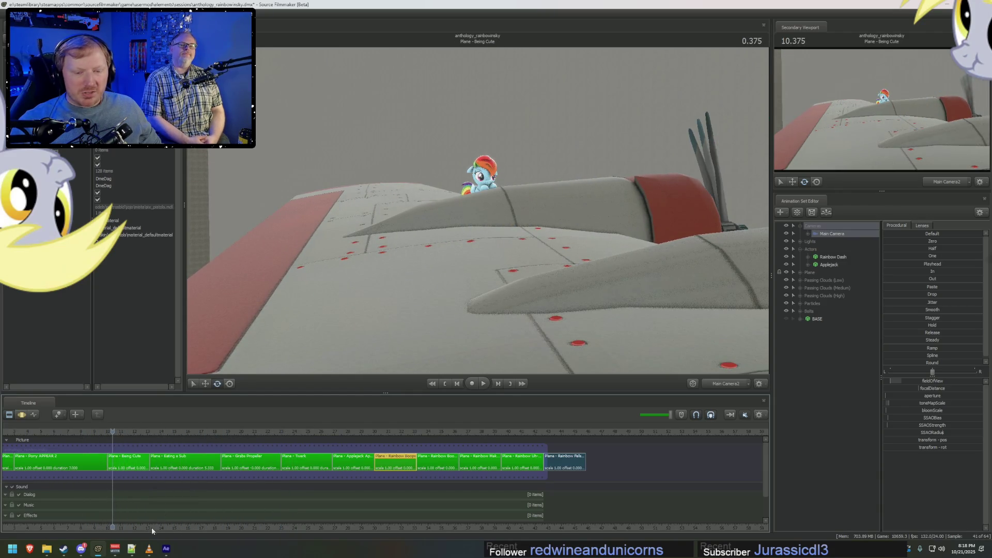
middle_click_drag(150, 527, 536, 514)
mouse_move(460, 432)
left_mouse_down()
mouse_move(348, 442)
mouse_move(560, 458)
mouse_move(418, 465)
mouse_move(704, 470)
left_mouse_up()
mouse_move(669, 525)
middle_mouse_down()
mouse_move(548, 491)
mouse_move(206, 431)
middle_mouse_up()
mouse_move(260, 437)
left_mouse_down()
mouse_move(303, 436)
mouse_move(25, 425)
mouse_move(61, 431)
mouse_move(37, 431)
left_mouse_up()
Enter the Being Cute shot with the playhead inside it, ready for animation editing.
middle_click_drag(99, 531, 377, 516)
scroll(321, 476, "up", 2)
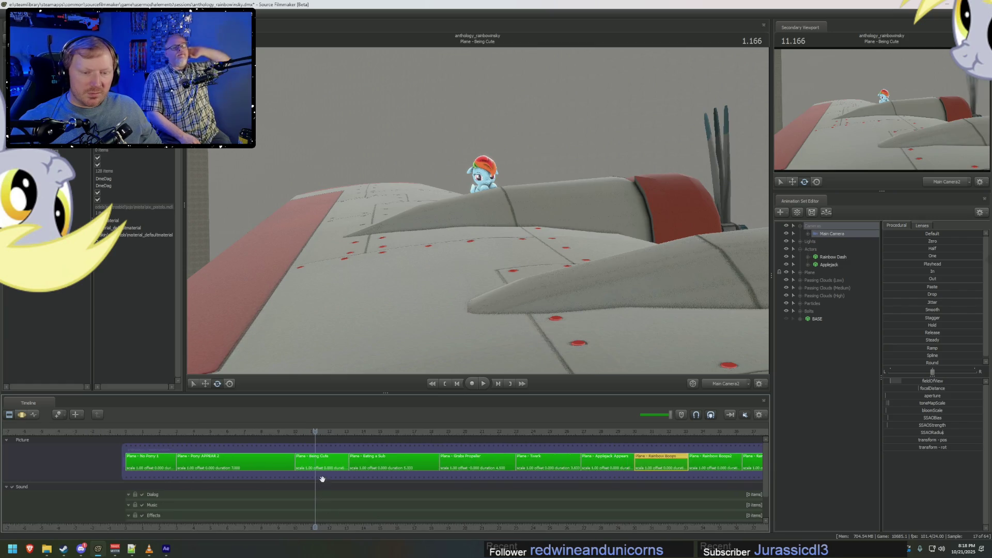
left_click(321, 462)
mouse_move(304, 435)
left_mouse_down()
mouse_move(333, 435)
mouse_move(292, 439)
mouse_move(406, 431)
mouse_move(332, 424)
left_mouse_up()
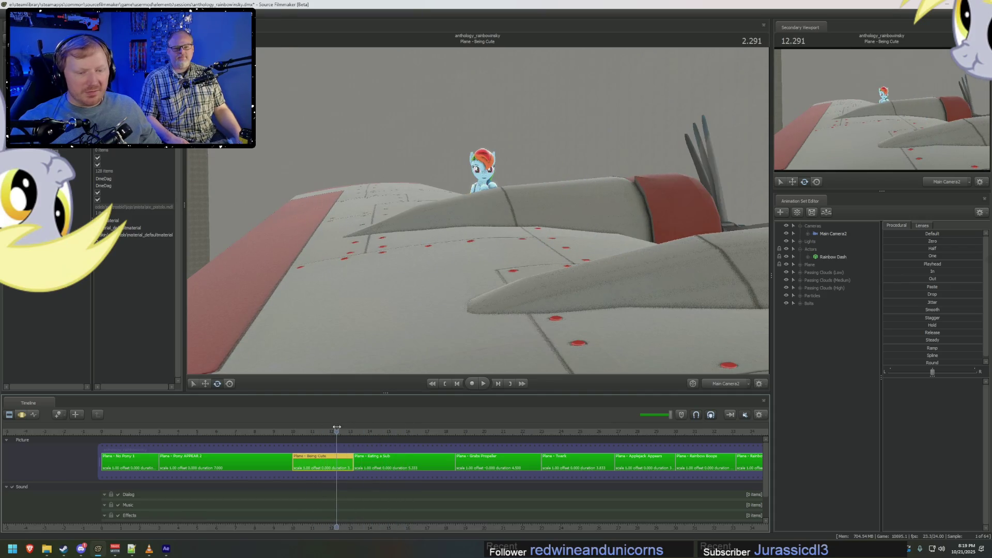
key("F3")
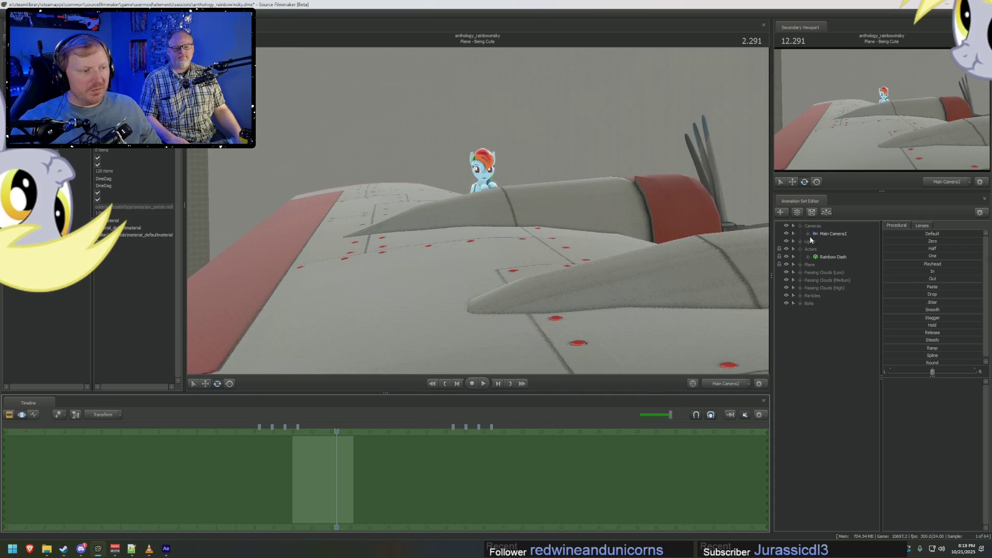
Expand Main Camera2's transform down to its rotation x, y, z channels and set a time range.
left_click(808, 234)
left_click(835, 312)
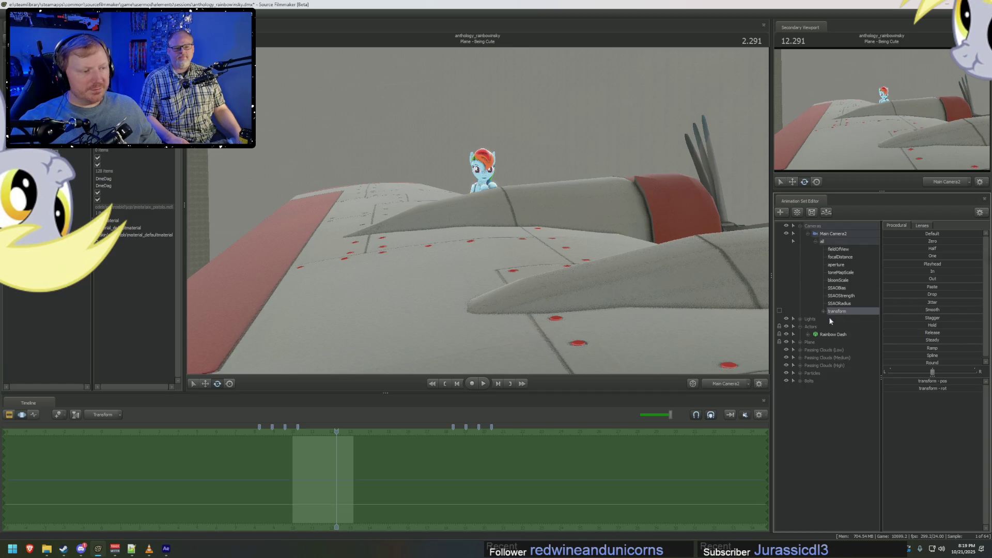
left_click(248, 477)
key("space")
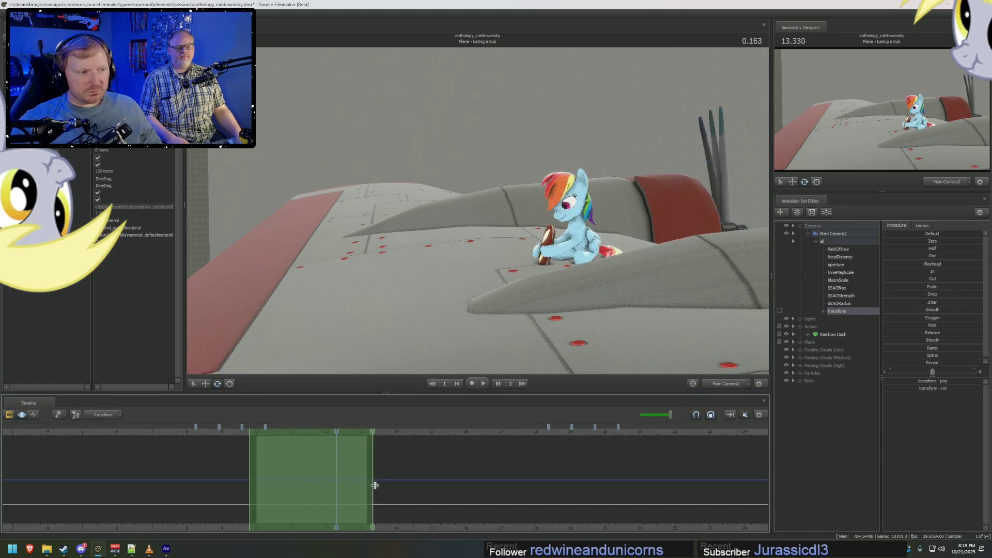
left_click(823, 311)
left_click(840, 327)
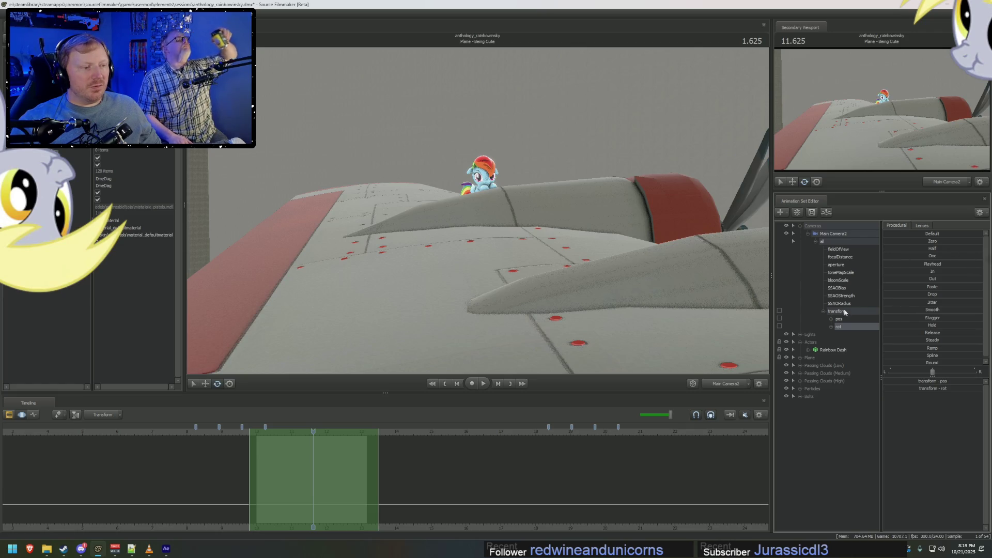
left_click(831, 326)
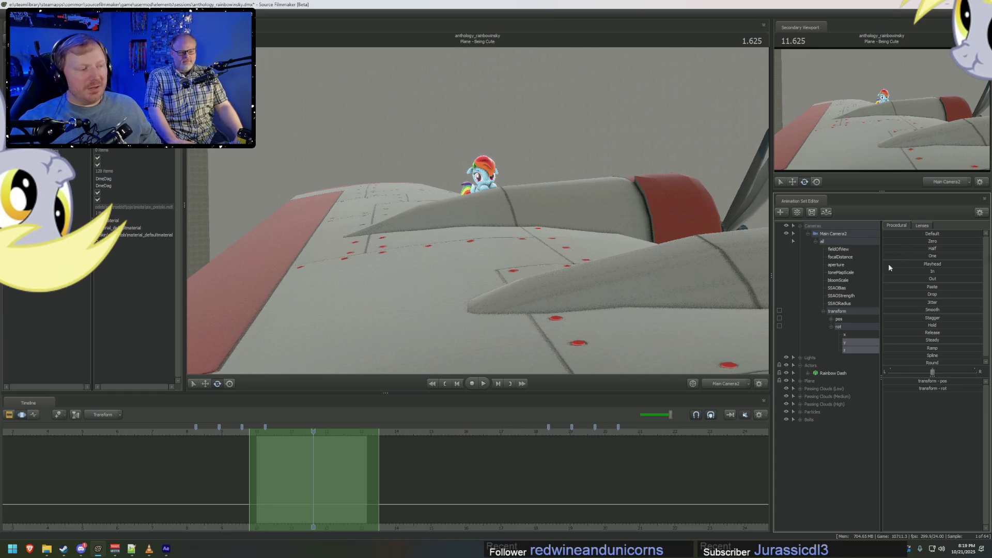
Add a slight Jitter to the camera rotation and replay the shot to check it.
left_click_drag(891, 303, 885, 303)
key("space")
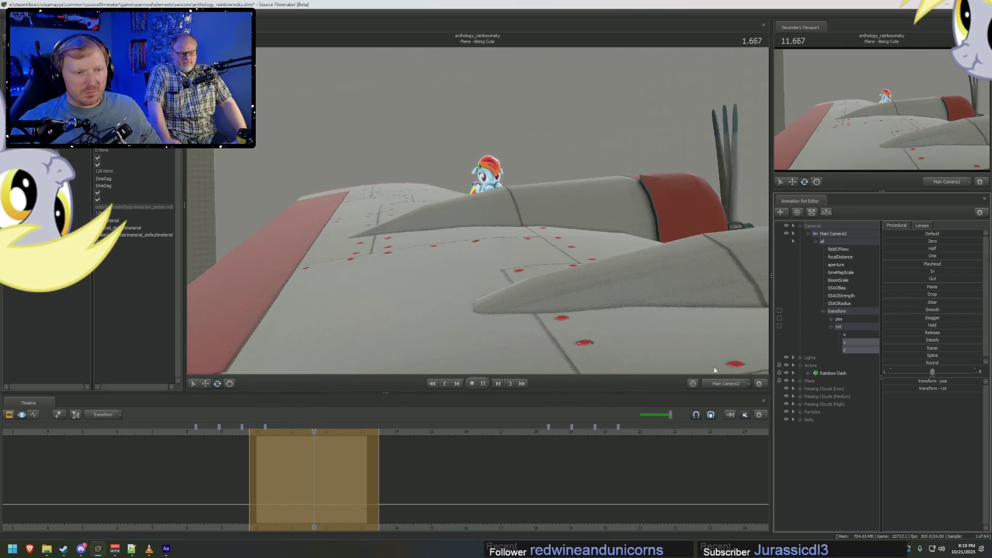
left_click_drag(350, 438, 259, 439)
key("space")
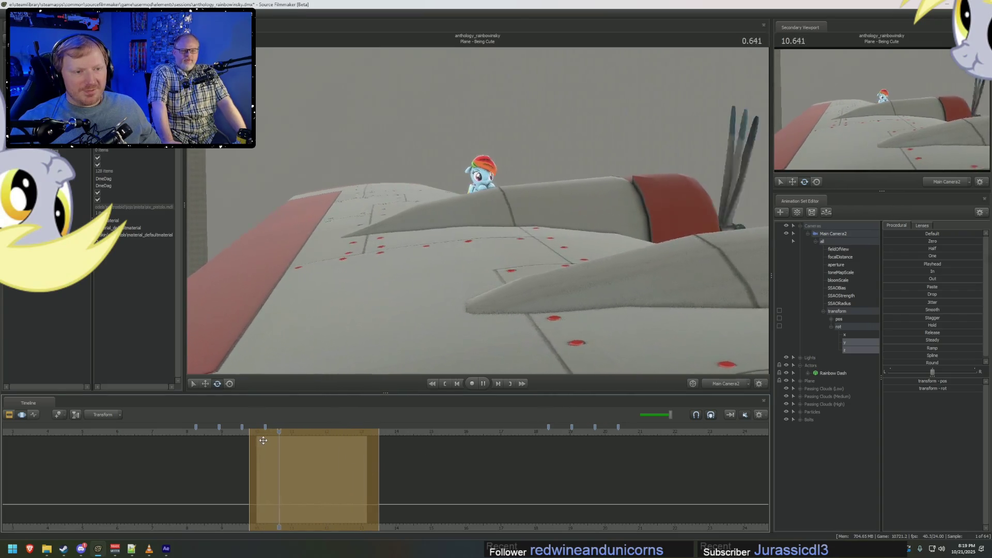
key("space")
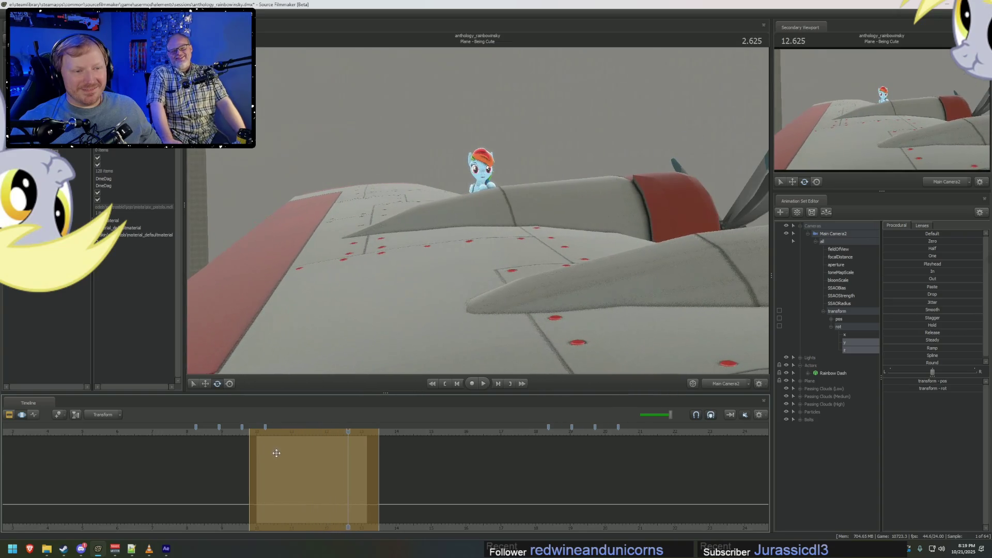
key("F2")
key("F3")
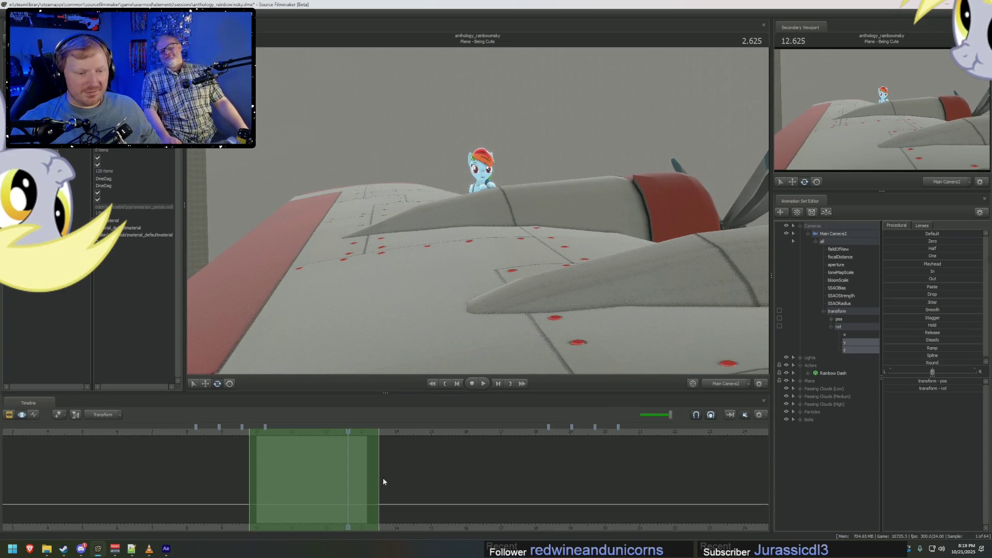
Smooth the camera jitter and replay the Being Cute shot from near its start.
mouse_move(888, 308)
left_mouse_down()
mouse_move(909, 319)
mouse_move(889, 308)
left_mouse_up()
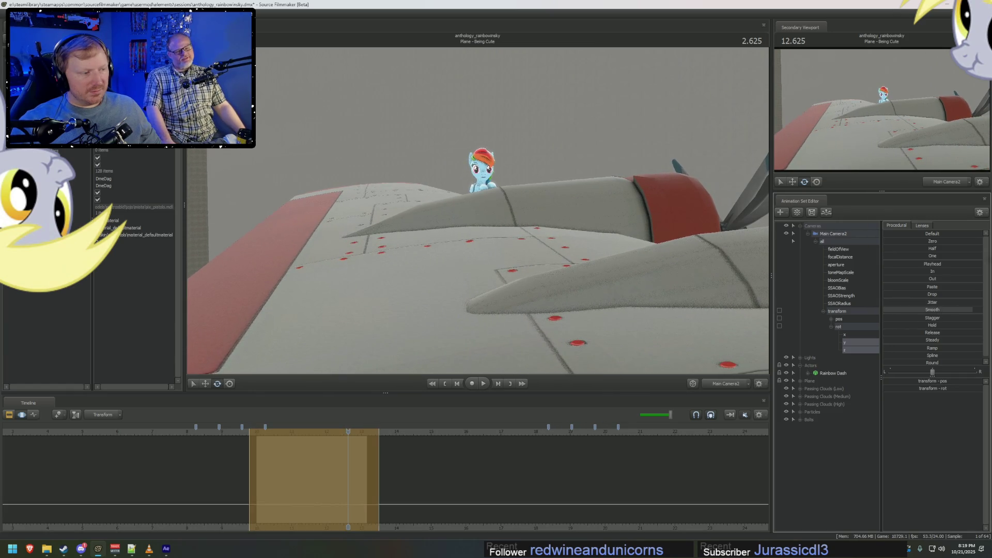
key("F2")
left_click(262, 432)
key("space")
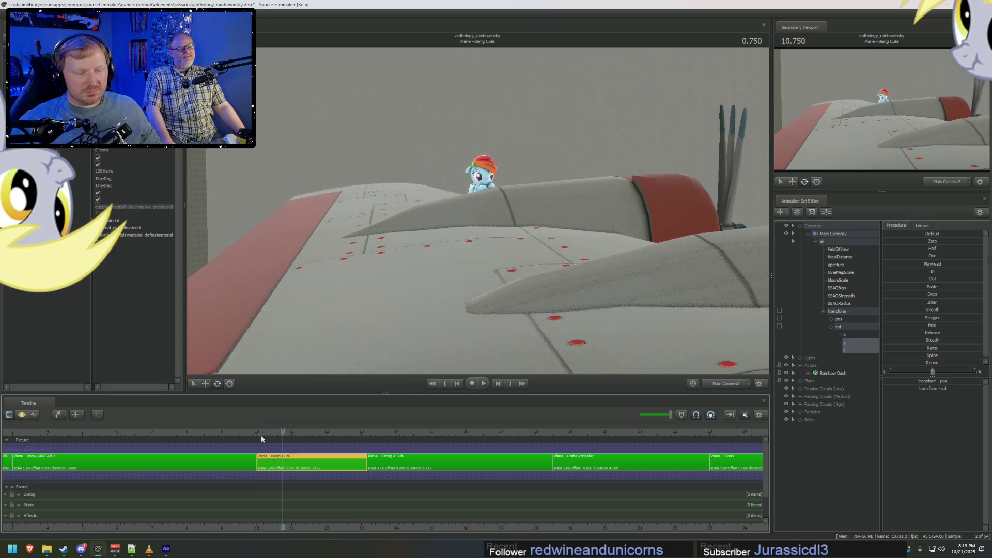
Layer a Stagger adjustment onto the Being Cute camera's rotation.
key("F3")
key("space")
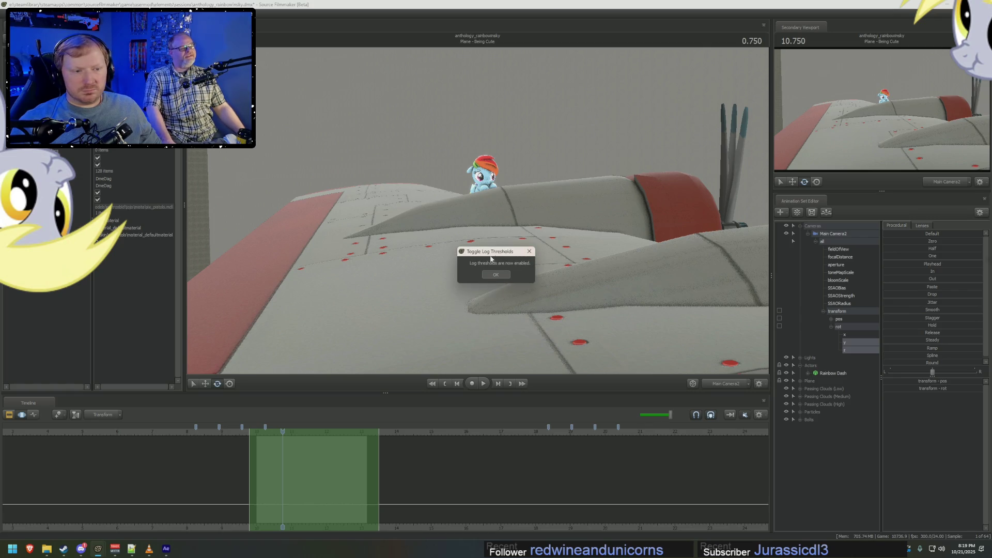
left_click_drag(895, 275, 910, 275)
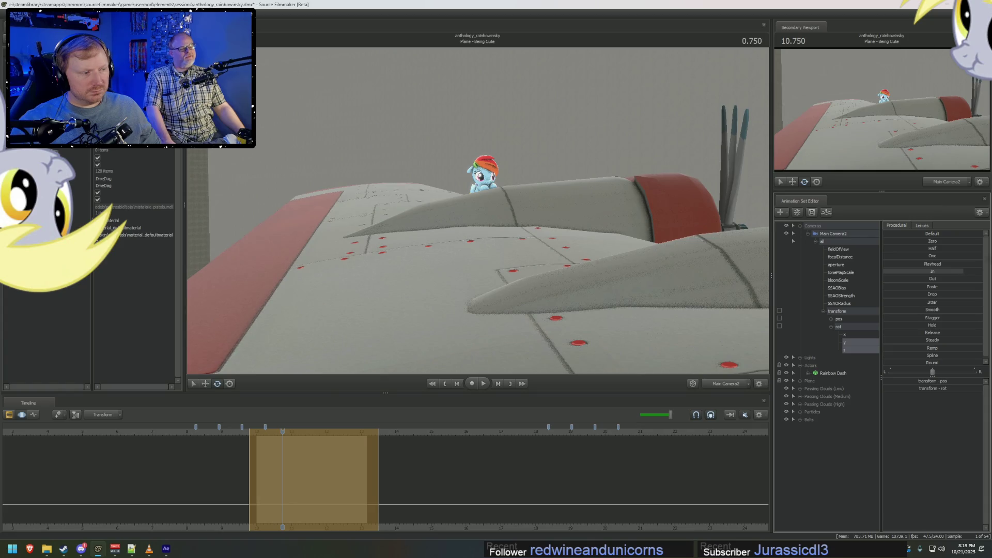
mouse_move(917, 317)
left_mouse_down()
mouse_move(902, 315)
mouse_move(890, 330)
left_mouse_up()
Replay the Being Cute shot from its start several times to review the camera shake.
key("F2")
key("space")
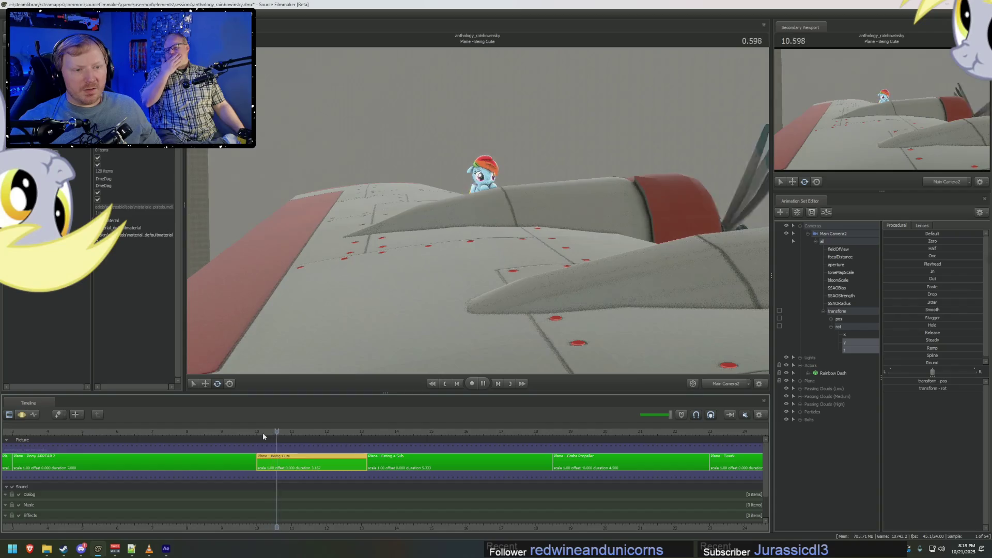
key("F3")
key("F2")
left_click(260, 431)
key("space")
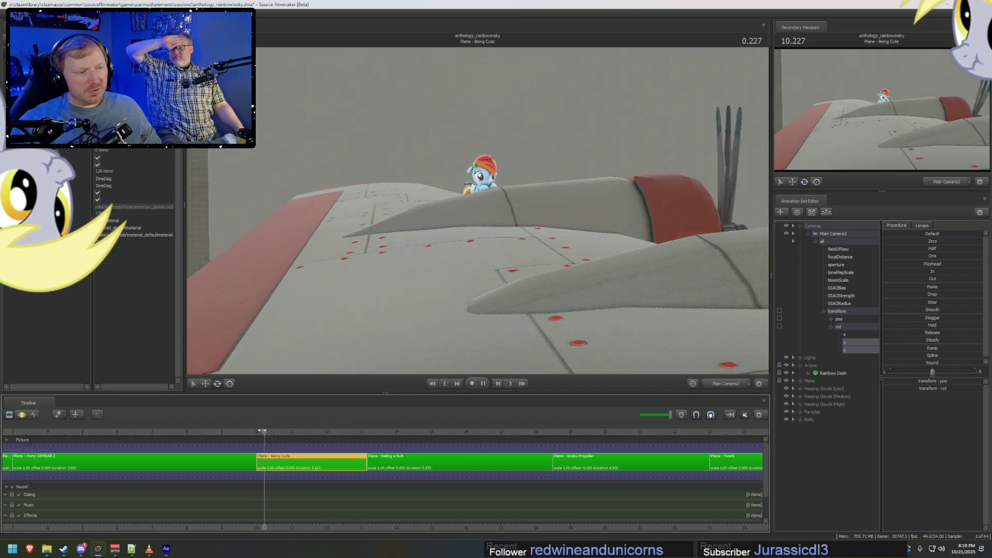
left_click(262, 430)
key("space")
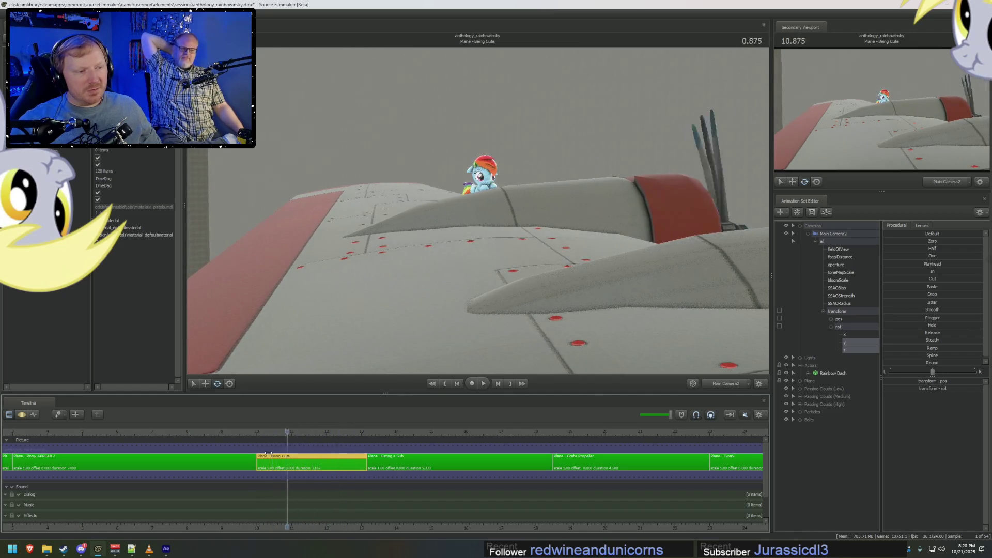
left_click(258, 432)
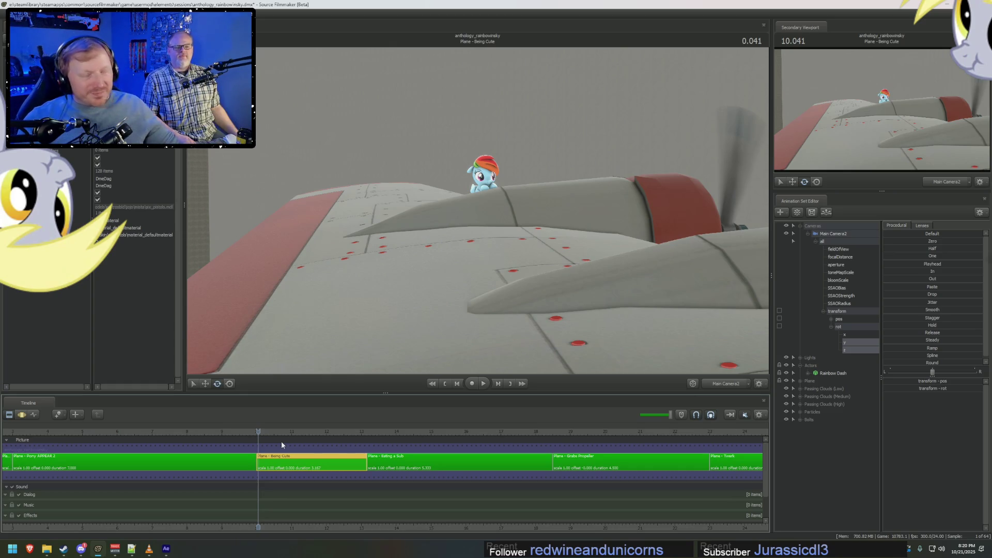
scroll(365, 455, "down", 5)
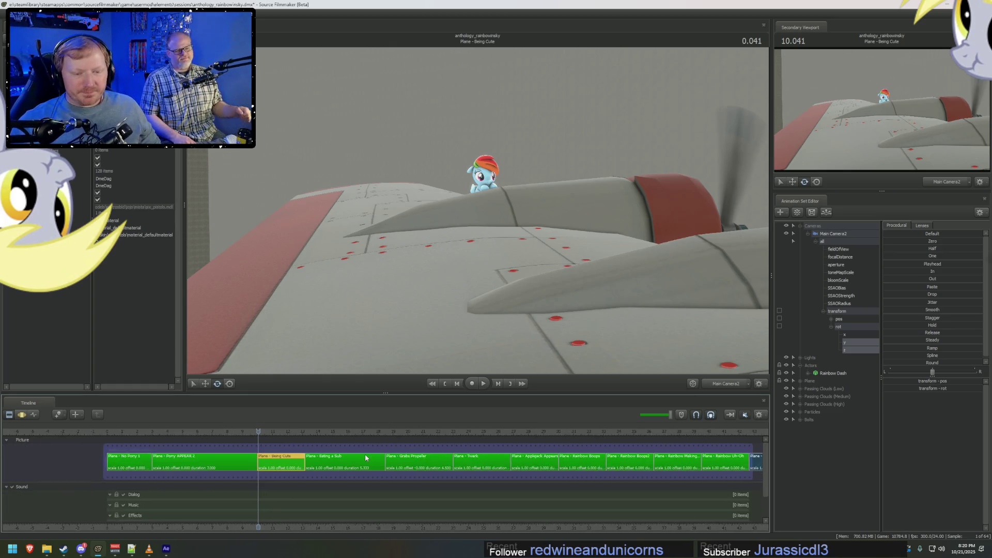
Scrub through Eating a Sub, Applejack Appears and Rainbow Making Out, landing on Rainbow Boops2.
left_click(316, 432)
mouse_move(324, 432)
left_mouse_down()
mouse_move(502, 440)
mouse_move(412, 449)
mouse_move(516, 455)
mouse_move(493, 455)
left_mouse_up()
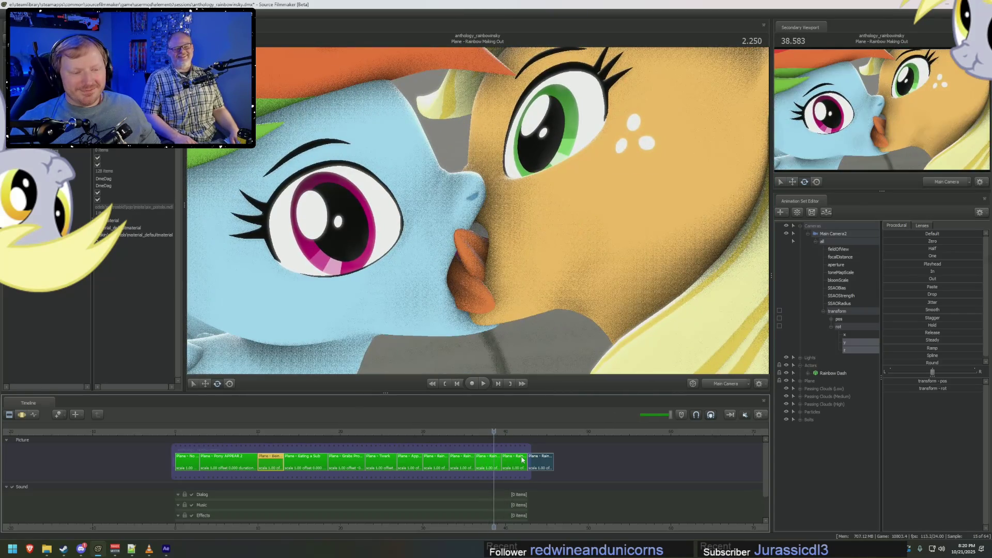
left_click(538, 462)
scroll(538, 462, "up", 5)
left_click(501, 468)
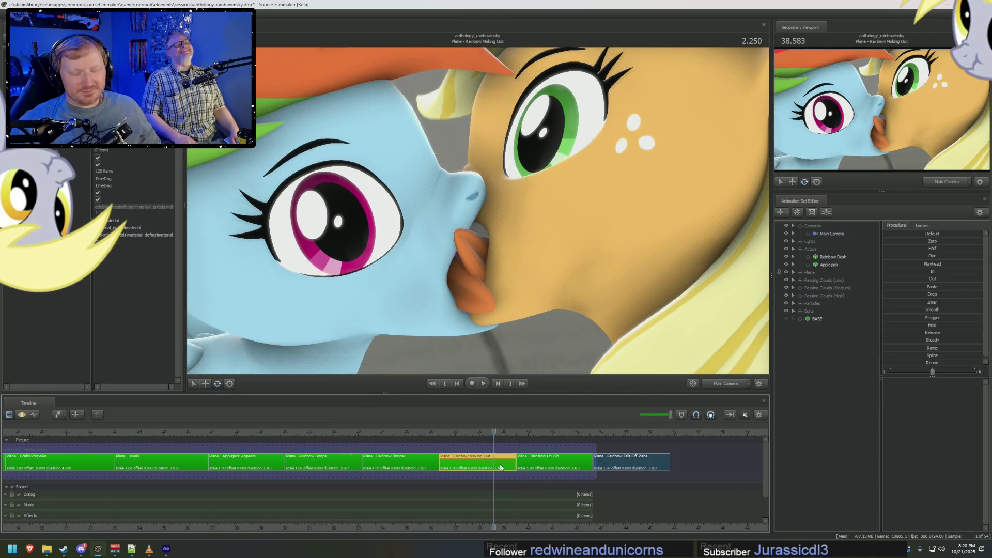
left_click(410, 432)
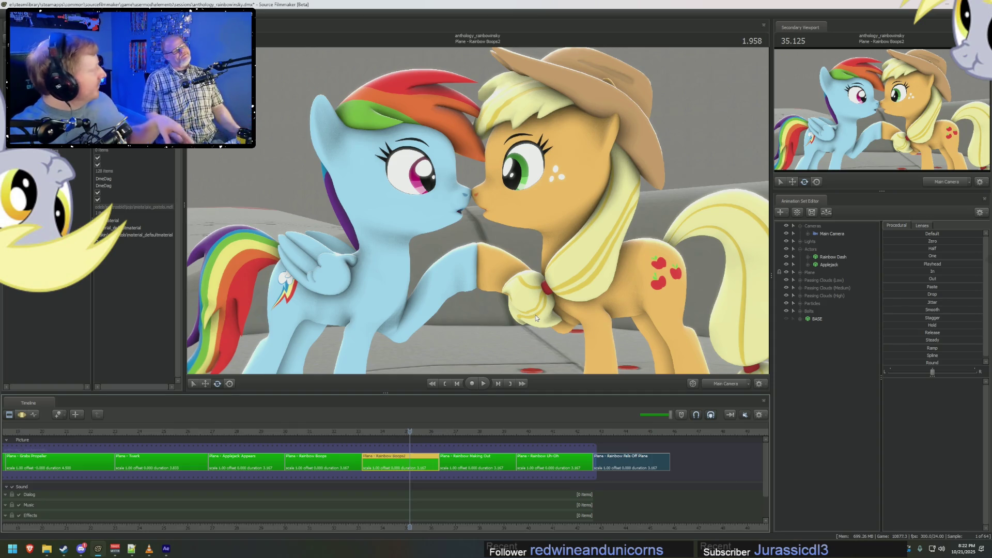
Scrub past Boops2's face-touch and the Making Out close-up, then select Rainbow Uh-Oh.
left_click(390, 432)
left_click_drag(393, 432, 426, 431)
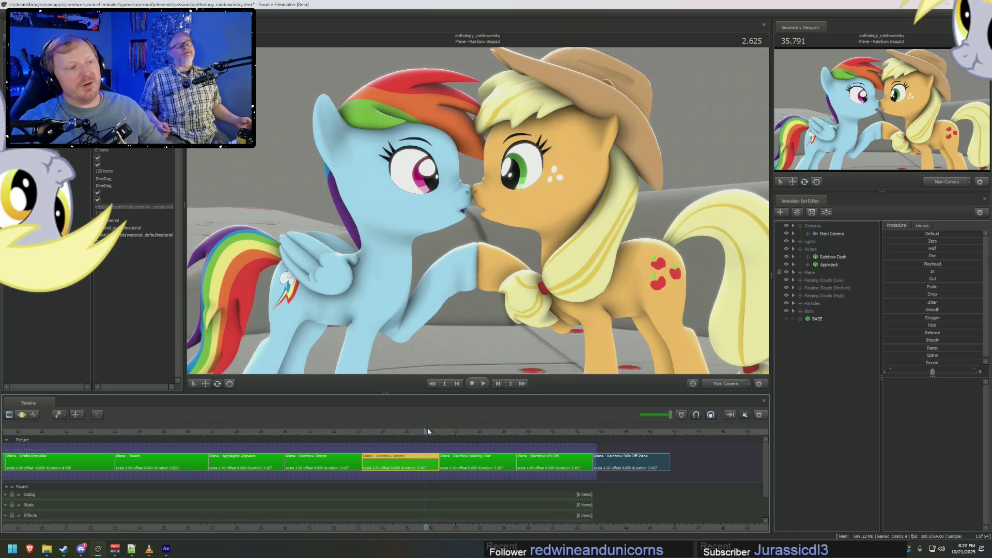
mouse_move(430, 431)
left_mouse_down()
mouse_move(520, 446)
mouse_move(387, 445)
mouse_move(427, 443)
left_mouse_up()
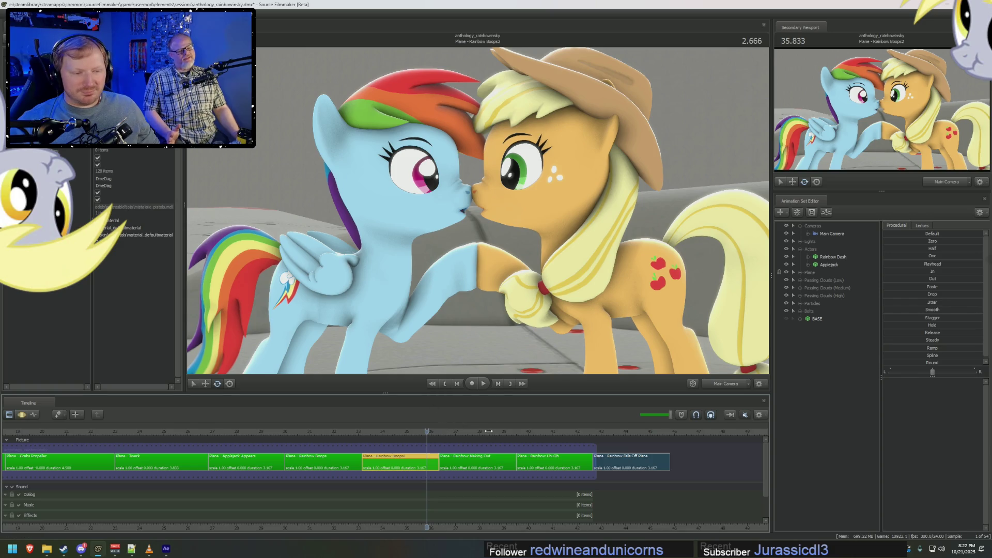
left_click(528, 431)
left_click(541, 462)
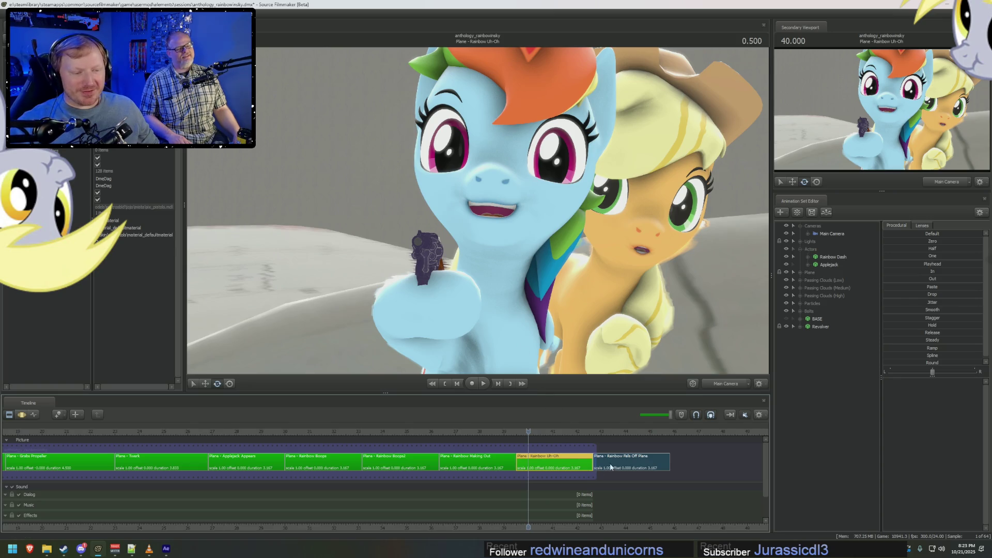
Colour the Rainbow Uh-Oh clip magenta (R 150, G 0, B 150).
right_click(560, 465)
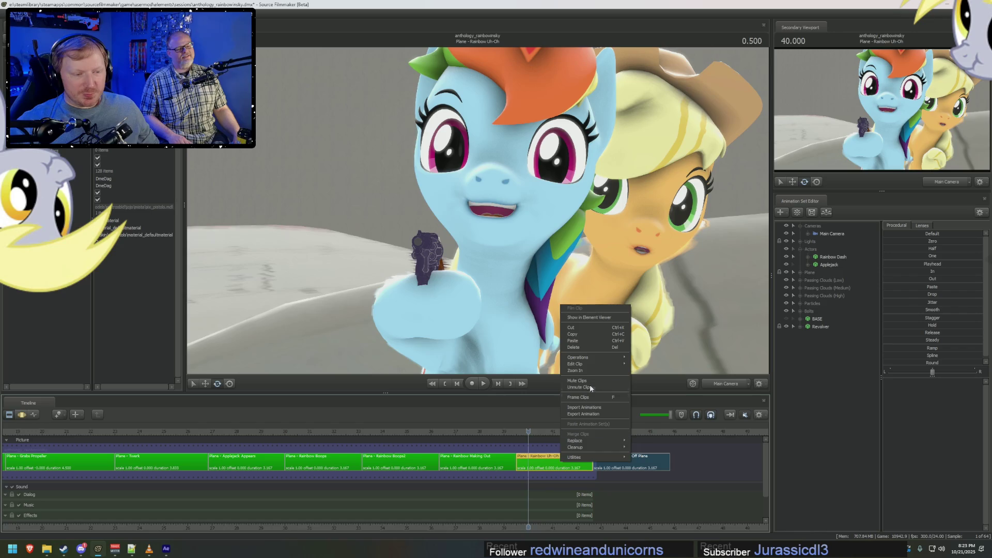
mouse_move(625, 364)
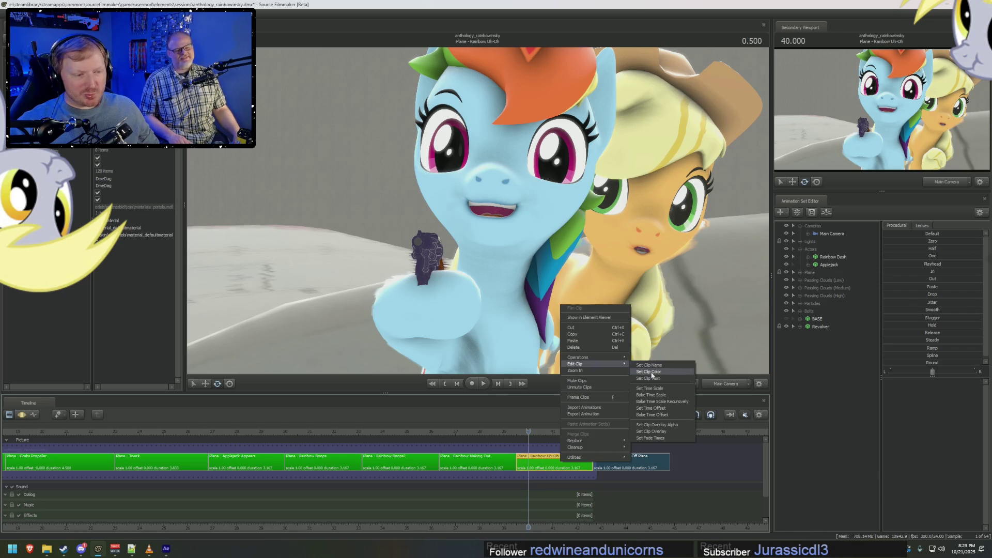
left_click(654, 375)
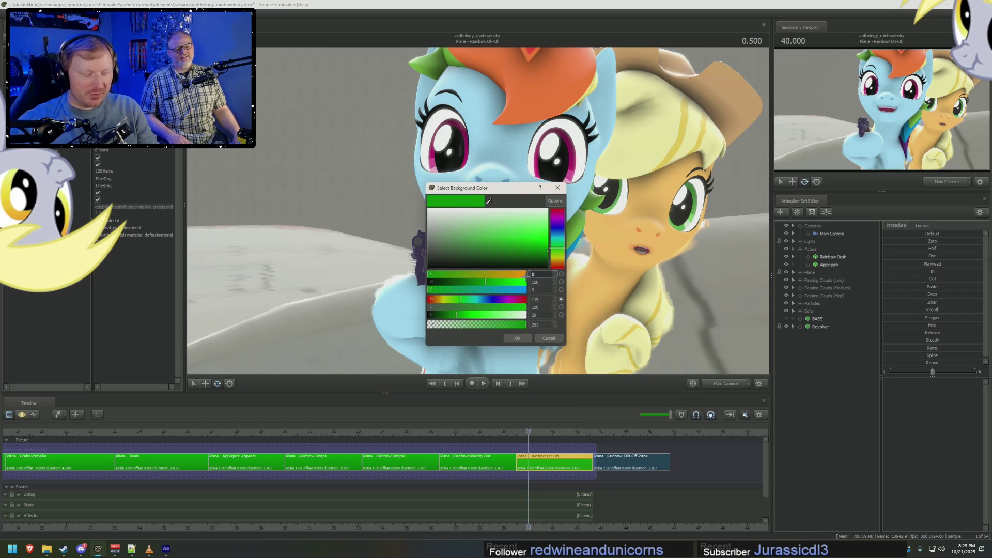
type("150")
key("Tab")
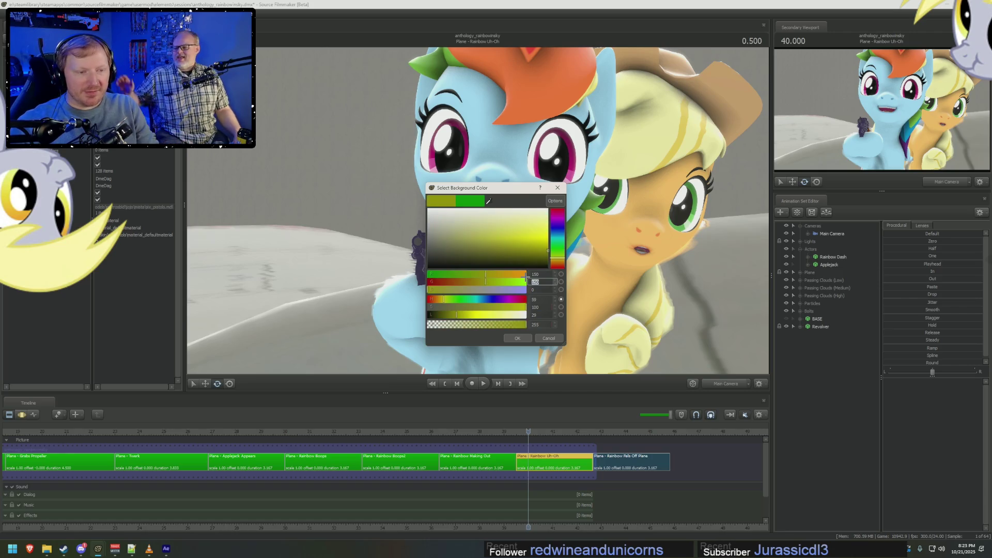
type("0")
key("Tab")
type("150")
key("Return")
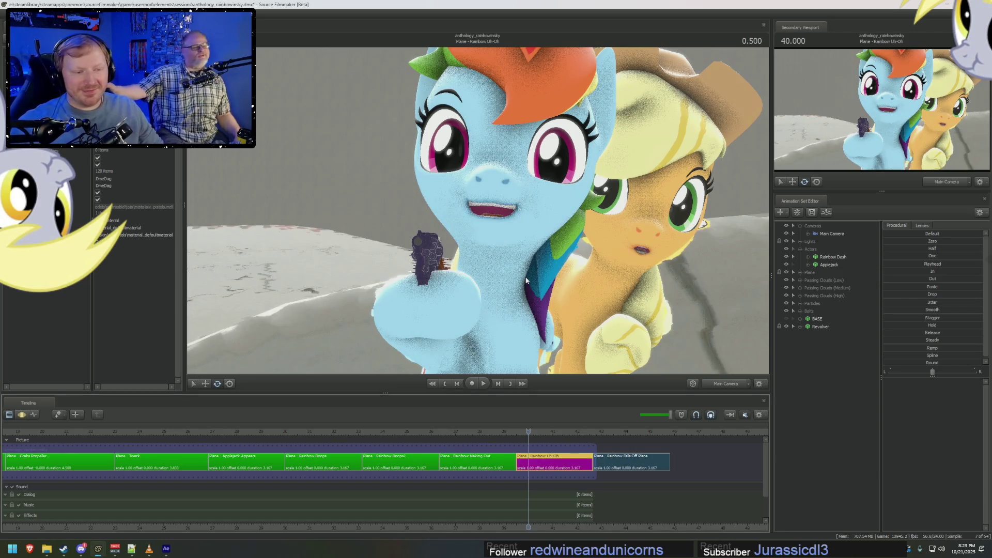
Delete the Rainbow Falls Off Plane clip and select the Rainbow Boops2 clip.
left_click(634, 463)
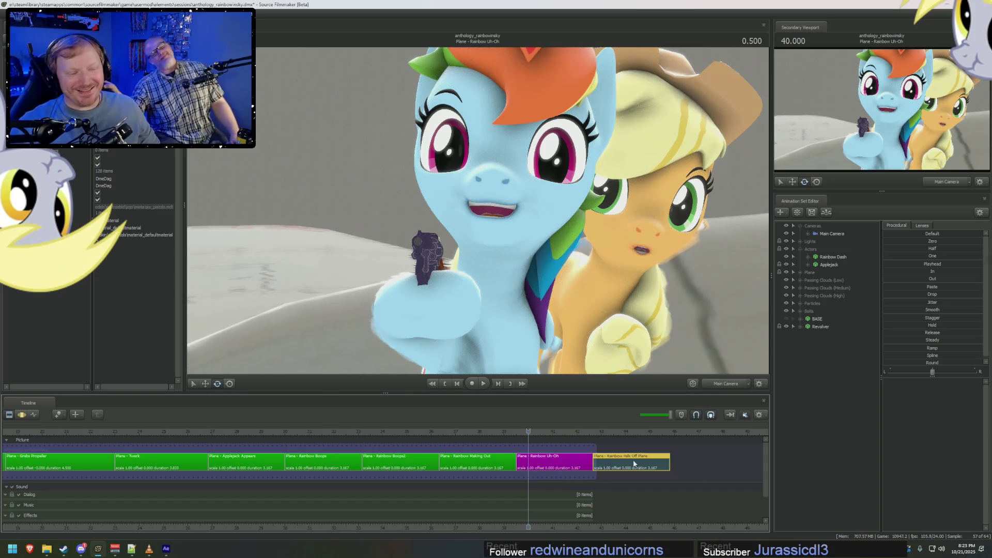
right_click(634, 460)
left_click(662, 500)
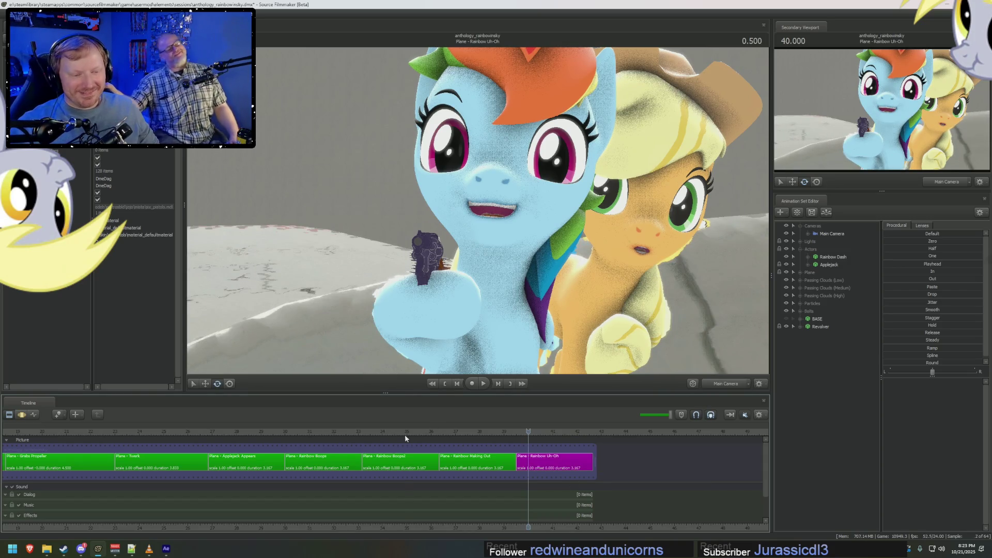
left_click(404, 435)
left_click(421, 455)
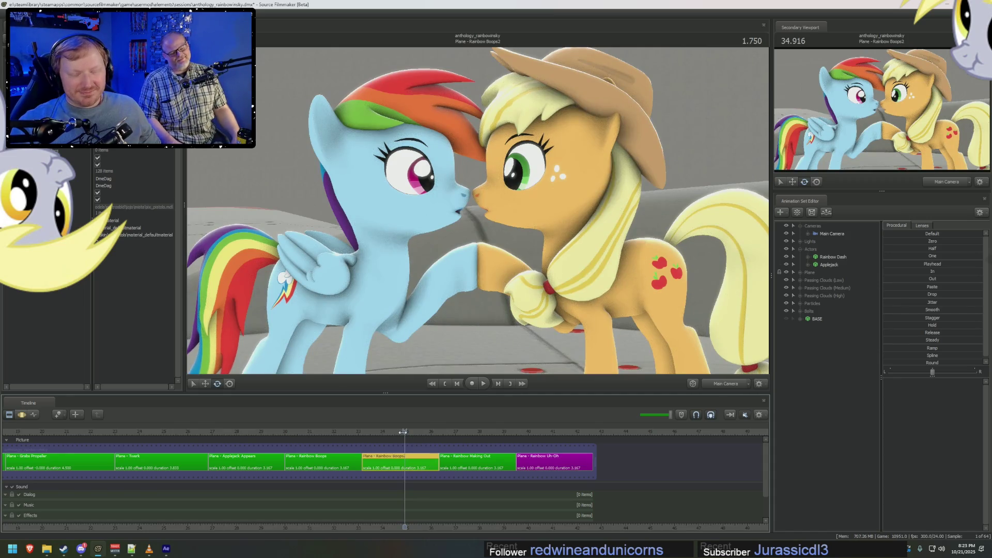
Review Boops2 and Making Out, then paste the copied shot after Making Out as Rainbow Boops3.
left_click_drag(403, 432, 406, 434)
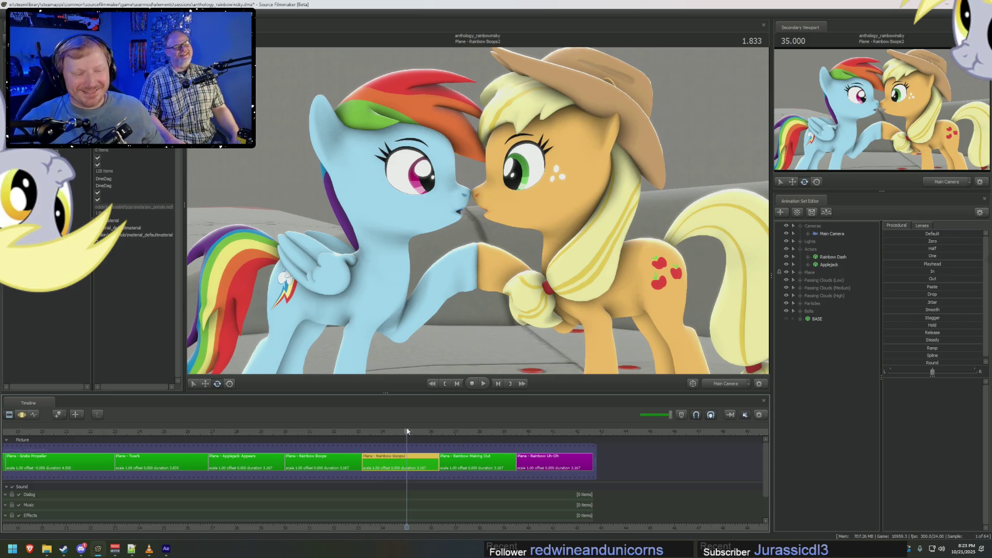
left_click(382, 432)
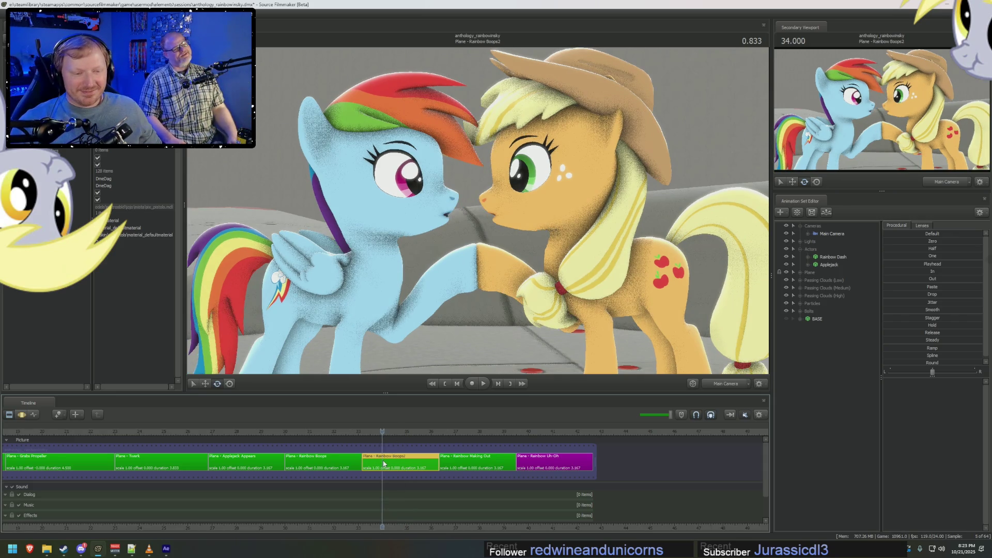
left_click_drag(383, 432, 365, 432)
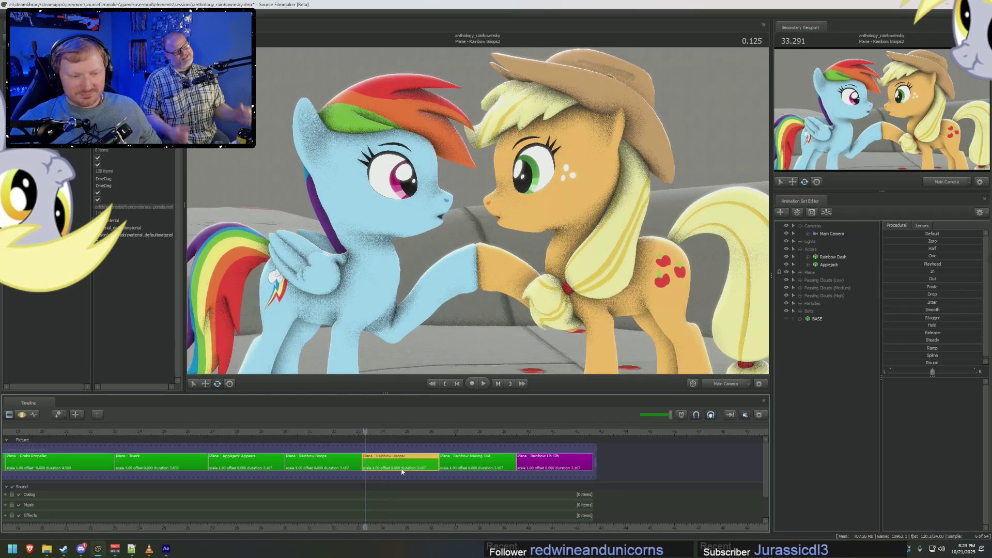
mouse_move(448, 432)
left_mouse_down()
mouse_move(472, 432)
mouse_move(393, 432)
left_mouse_up()
left_click_drag(537, 438, 513, 450)
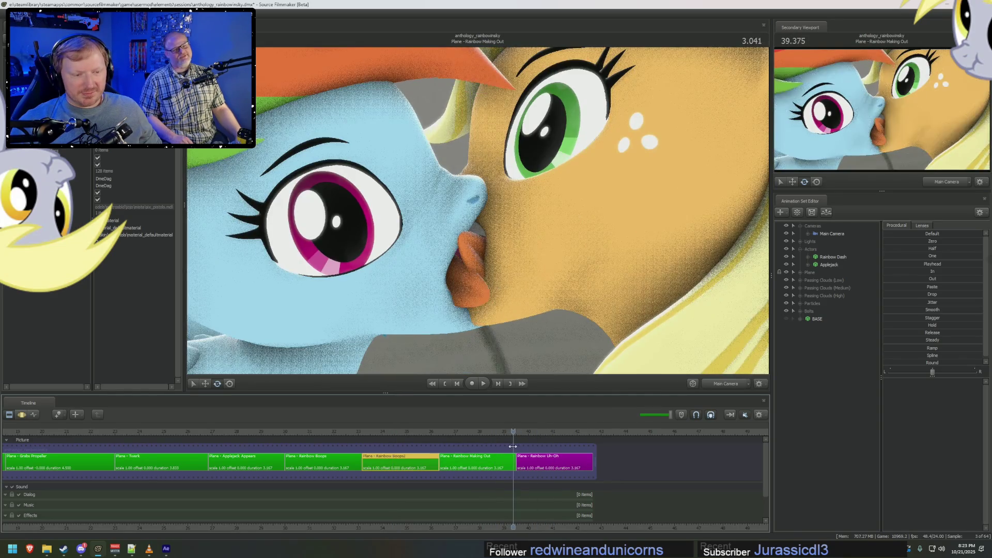
left_click(514, 465)
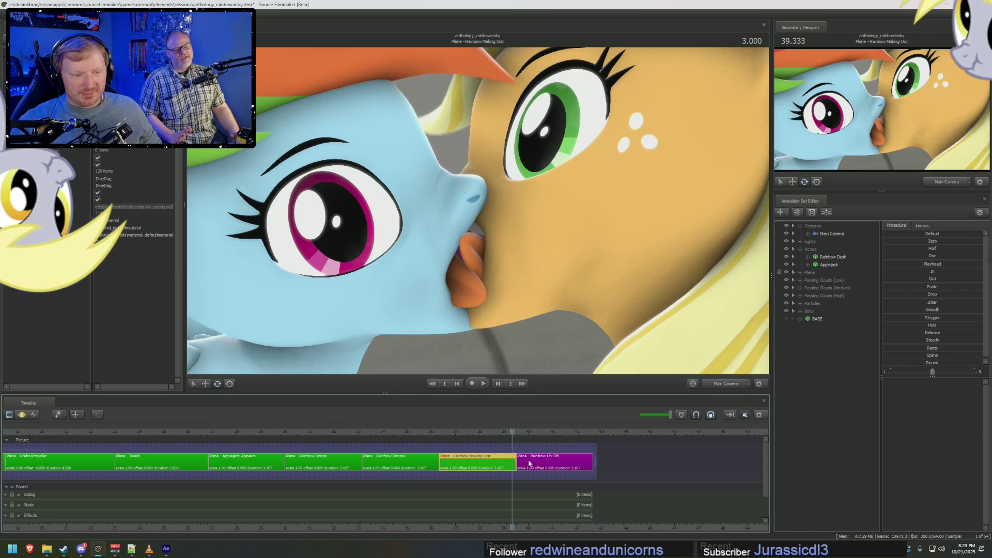
key("ctrl+v")
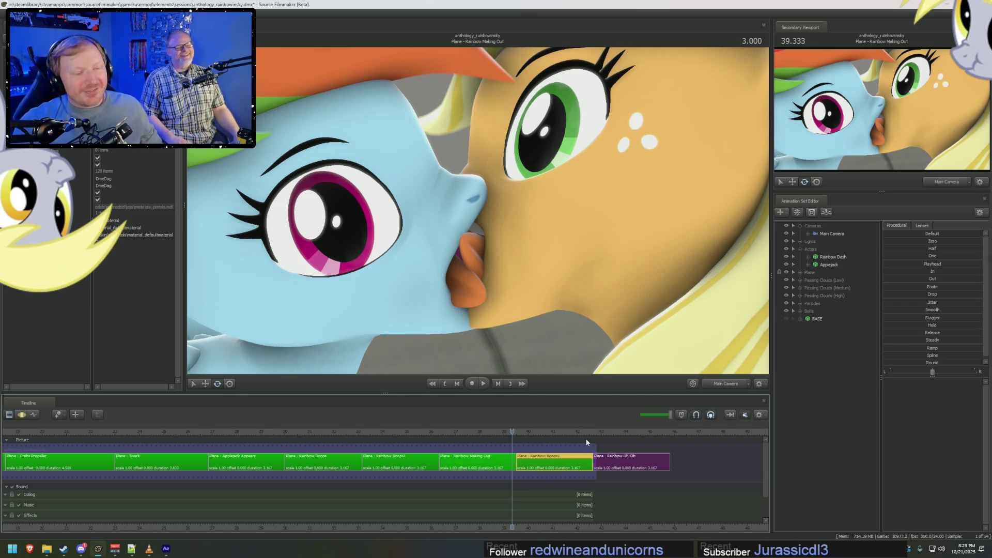
Scrub into Rainbow Boops3, view its channels, then return to the clips at its start.
left_click(458, 431)
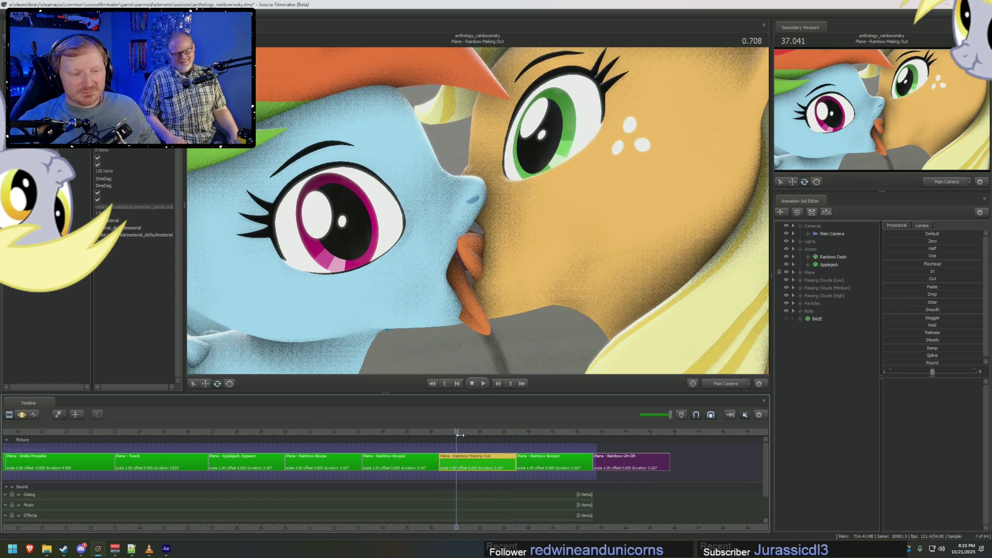
scroll(465, 451, "up", 2)
left_click_drag(464, 452, 582, 463)
double_click(582, 464)
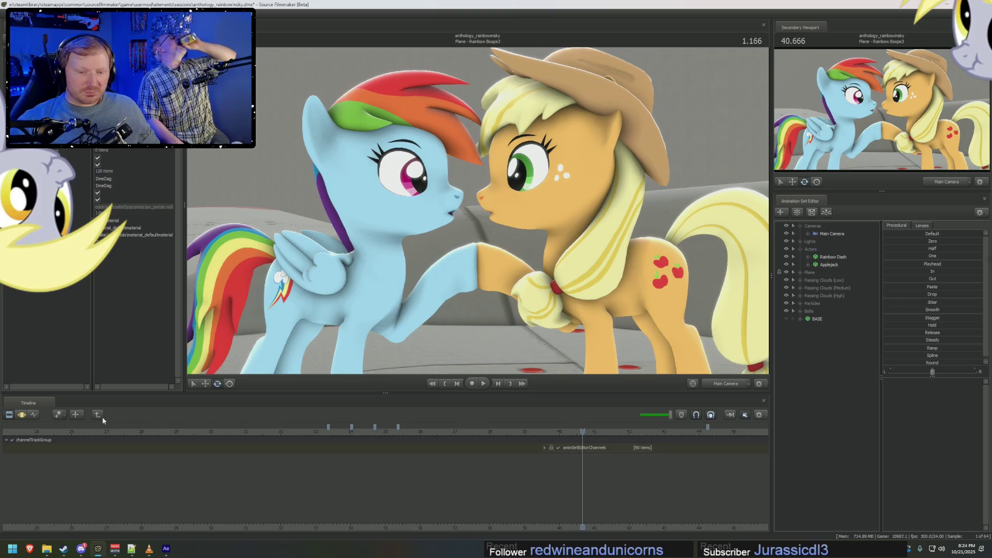
left_click(97, 414)
mouse_move(469, 432)
left_mouse_down()
mouse_move(412, 433)
mouse_move(556, 433)
left_mouse_up()
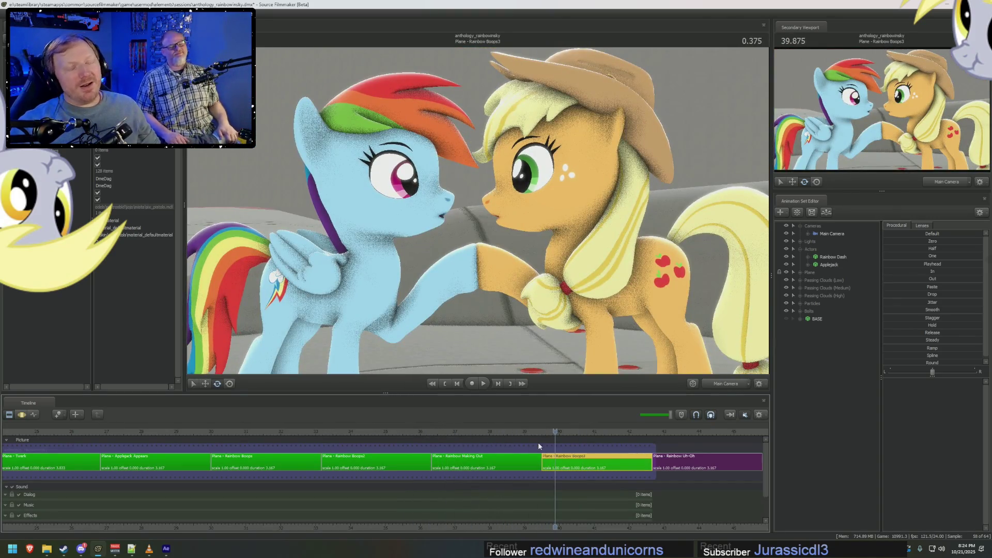
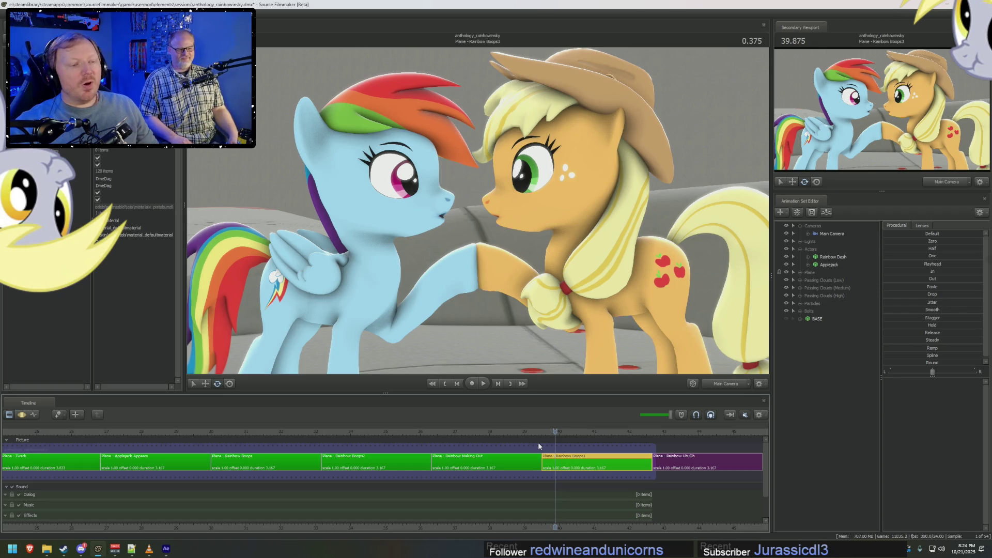
View the ponies' hoof-bump through the Work Camera, then scrub the After Effects timeline.
mouse_move(517, 232)
left_mouse_down()
mouse_move(550, 190)
mouse_move(567, 234)
mouse_move(499, 208)
left_mouse_up()
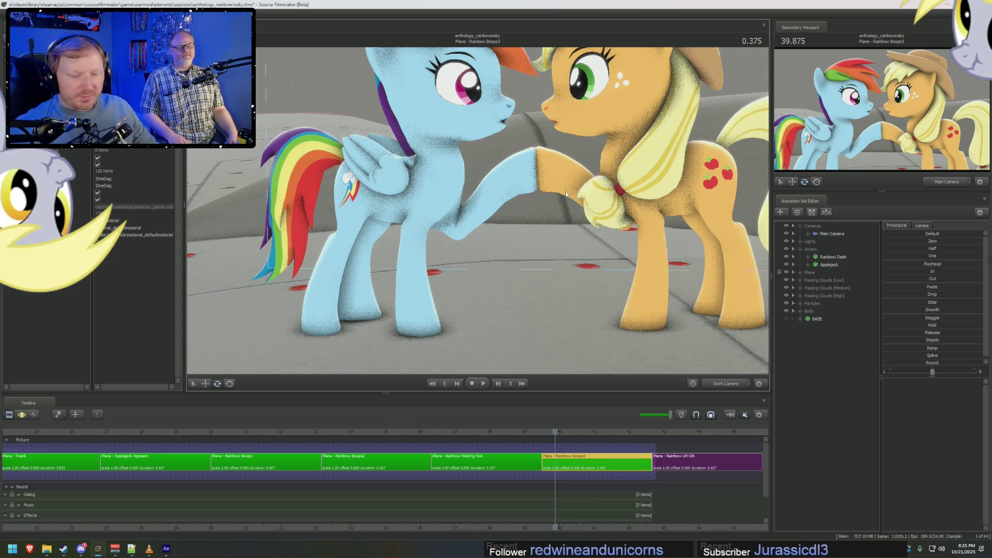
key("alt+Tab")
mouse_move(707, 374)
left_mouse_down()
mouse_move(682, 376)
mouse_move(800, 395)
mouse_move(768, 385)
left_mouse_up()
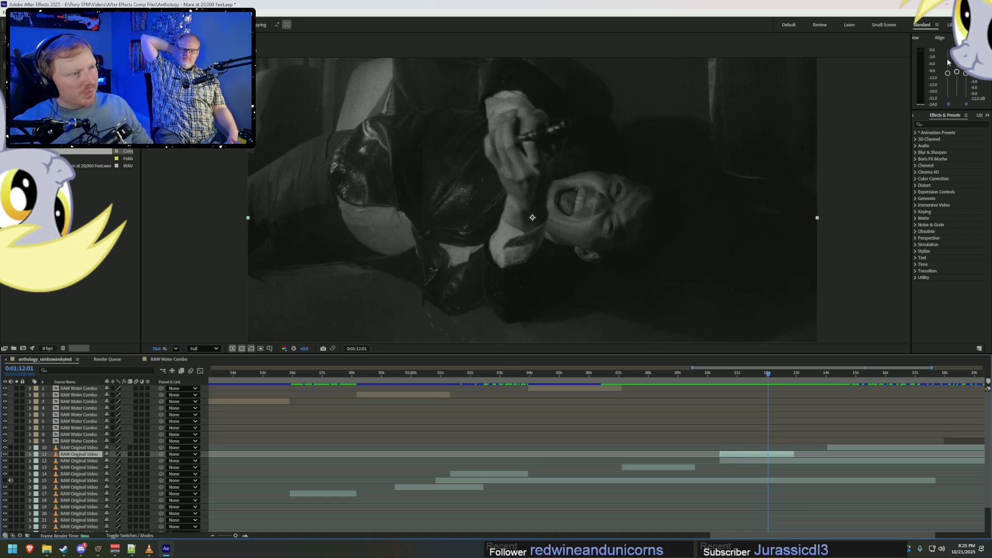
left_click(953, 7)
left_click(561, 459)
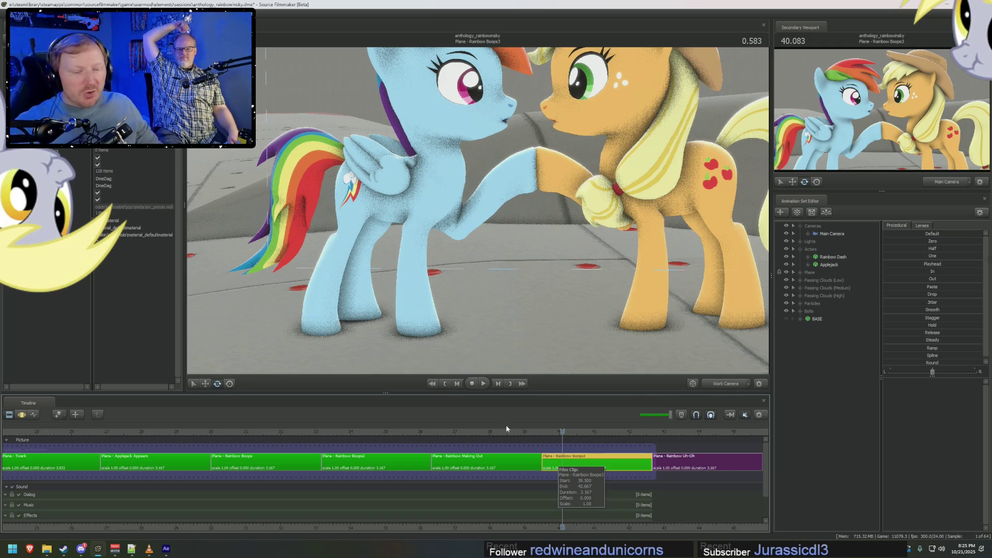
left_click(166, 550)
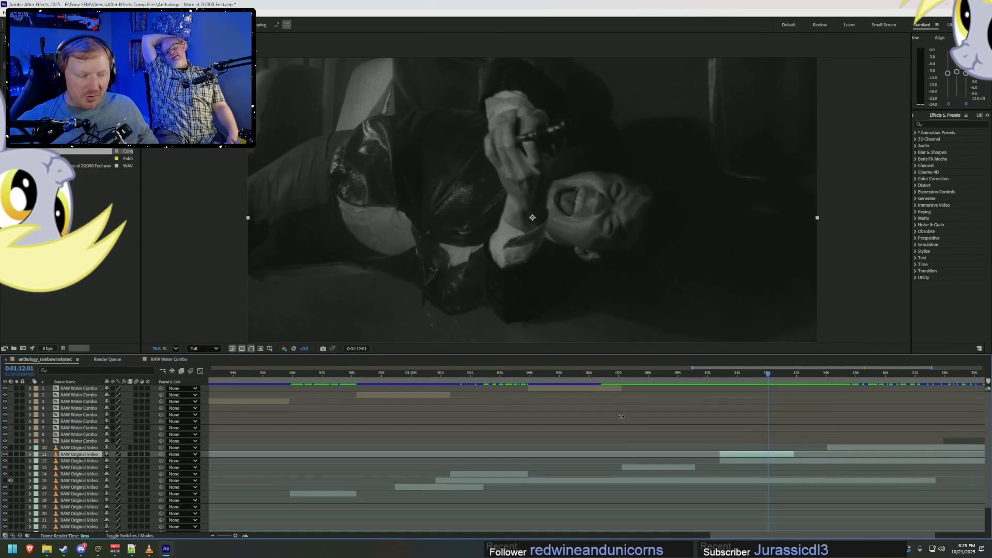
left_click(812, 475)
left_click(813, 481)
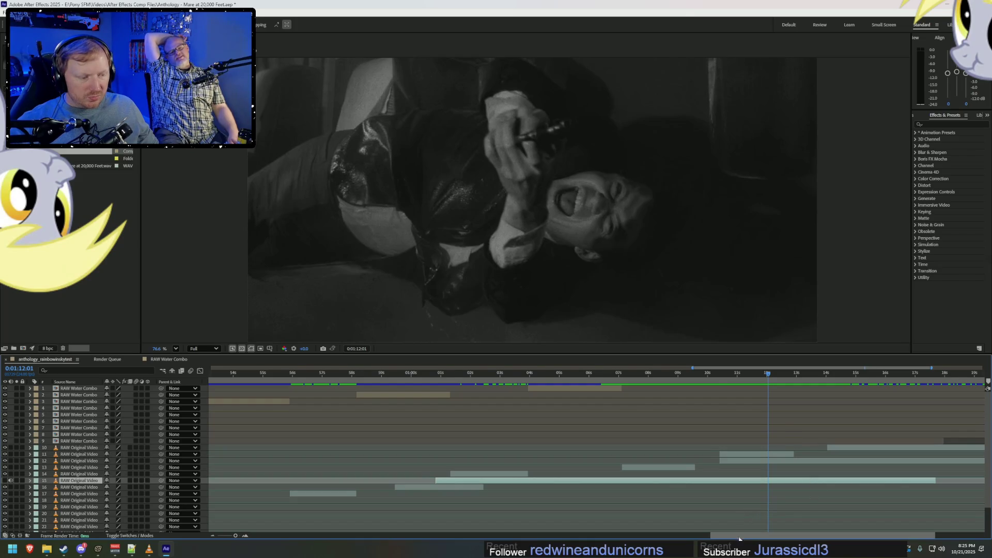
left_click_drag(769, 538, 818, 539)
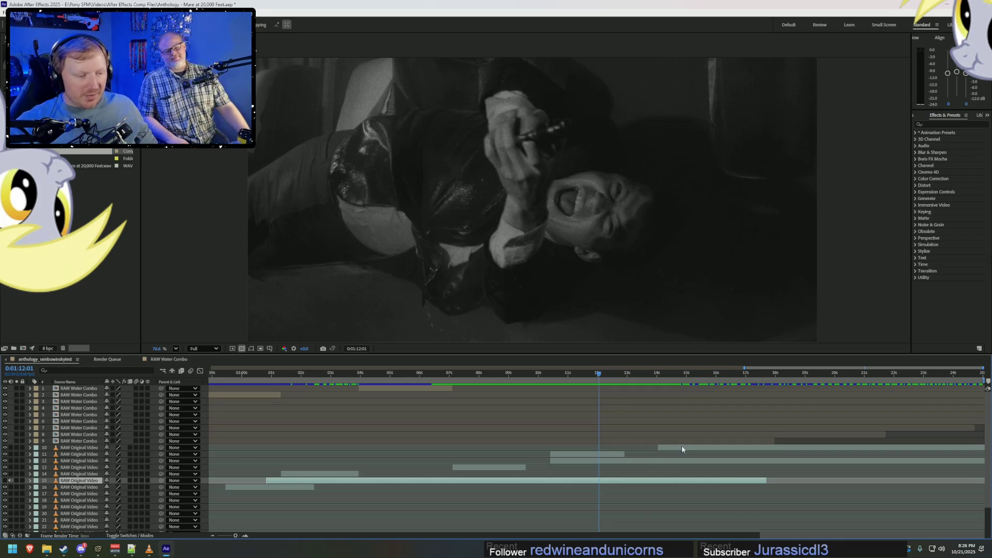
Play back the composition from 0:01:12:01 and 0:01:13:05 to review the edit.
key("space")
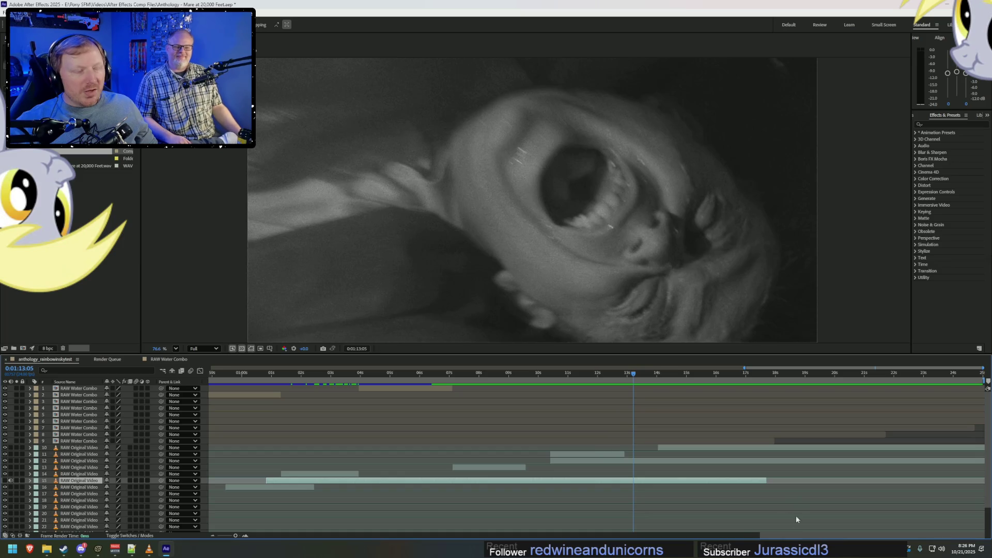
scroll(819, 493, "down", 1)
scroll(819, 493, "down", 3, "alt")
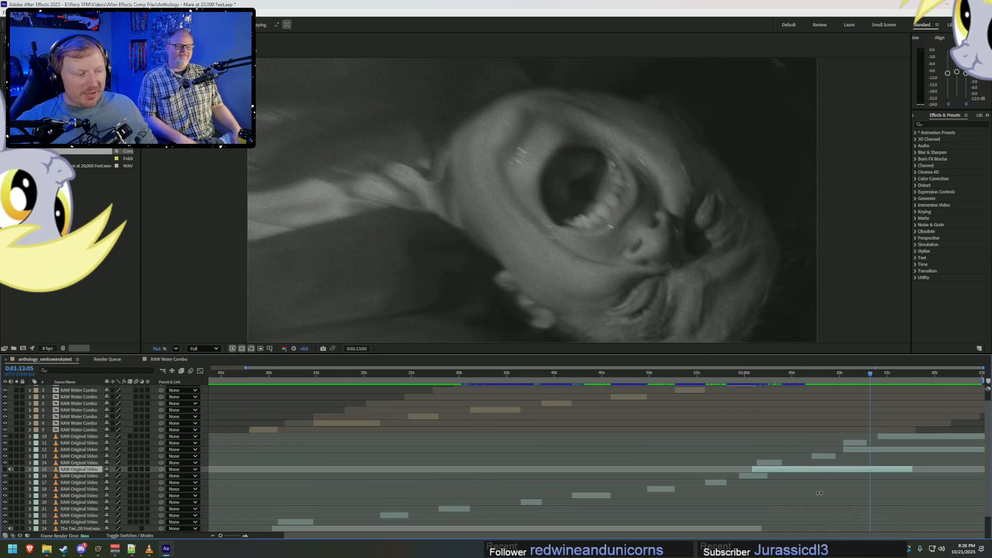
scroll(910, 491, "up", 5, "alt")
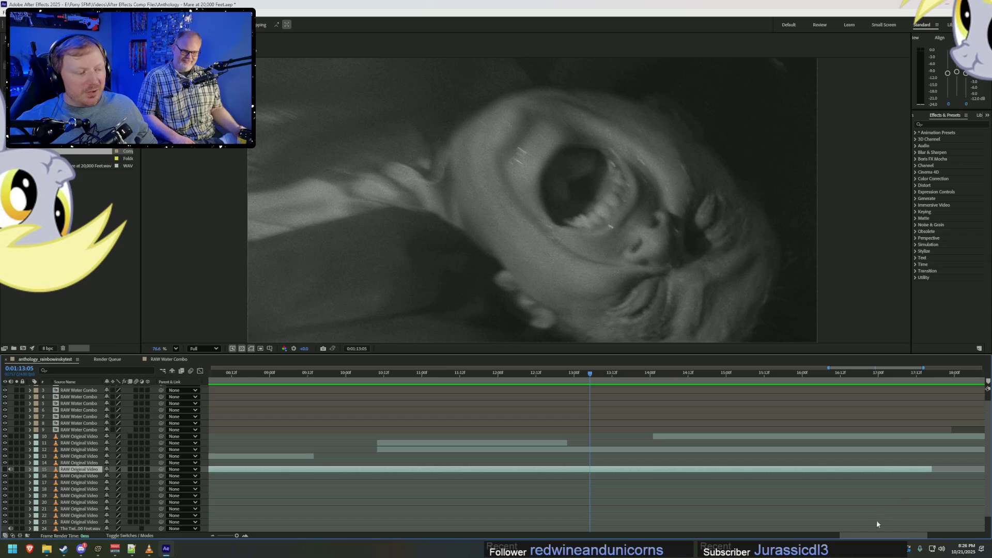
scroll(870, 491, "down", 4, "alt")
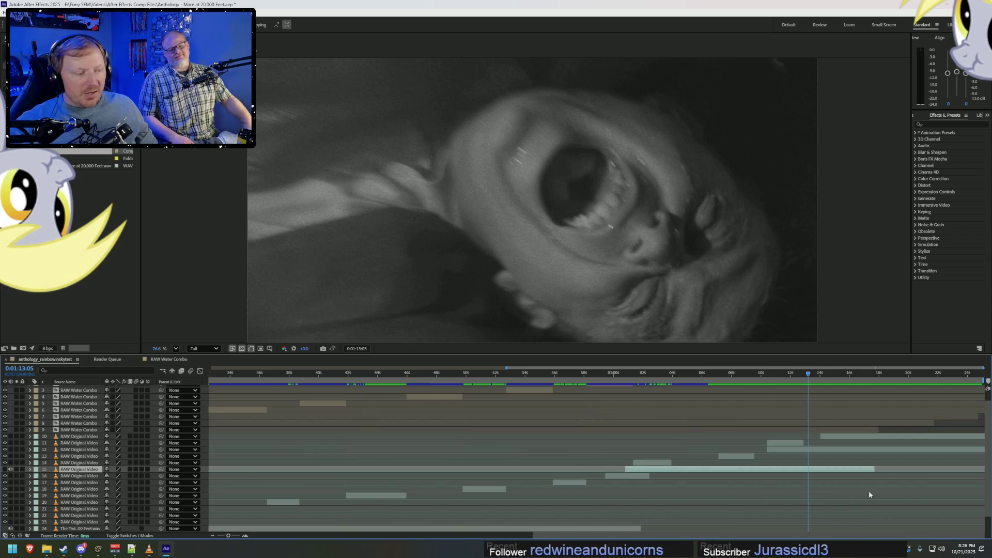
scroll(921, 518, "right", 2, "shift")
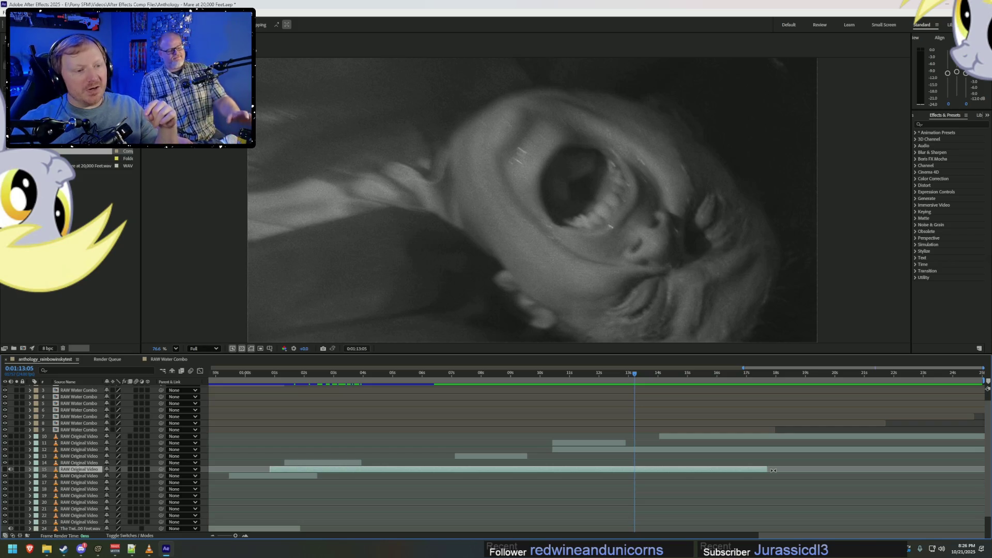
key("space")
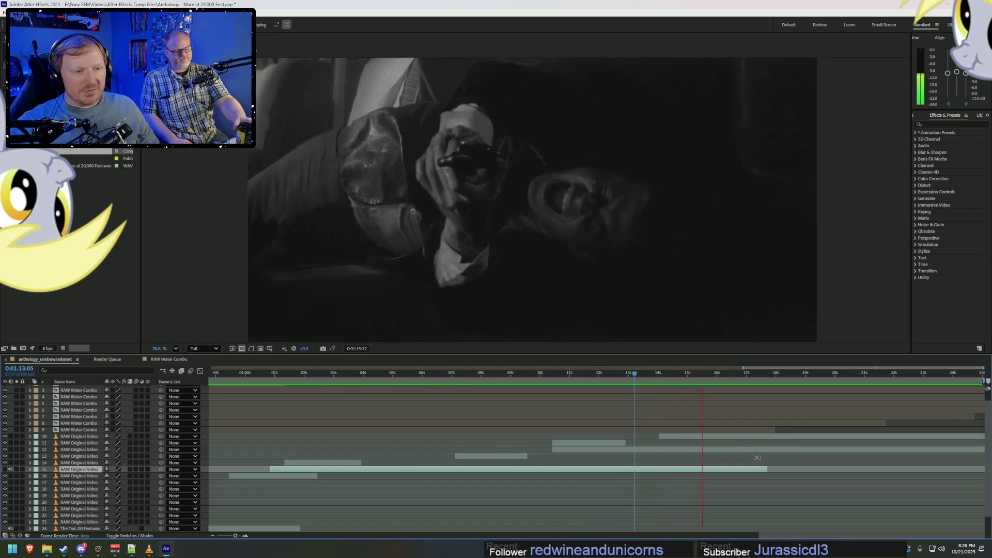
Trim layer 15's out-point to end at 0:01:19:17.
left_click_drag(769, 472, 903, 472)
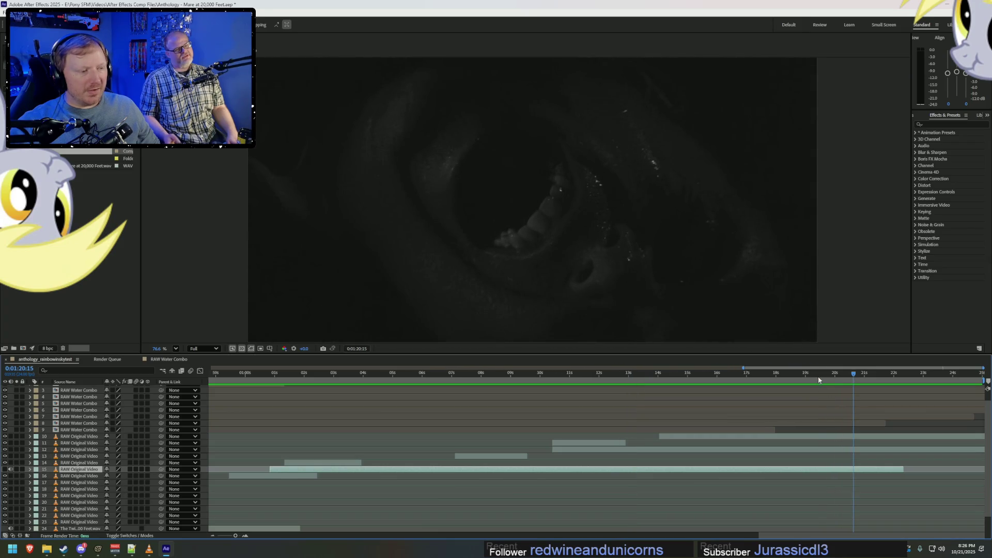
left_click(794, 372)
mouse_move(798, 373)
left_mouse_down()
mouse_move(826, 374)
mouse_move(810, 380)
left_mouse_up()
key("space")
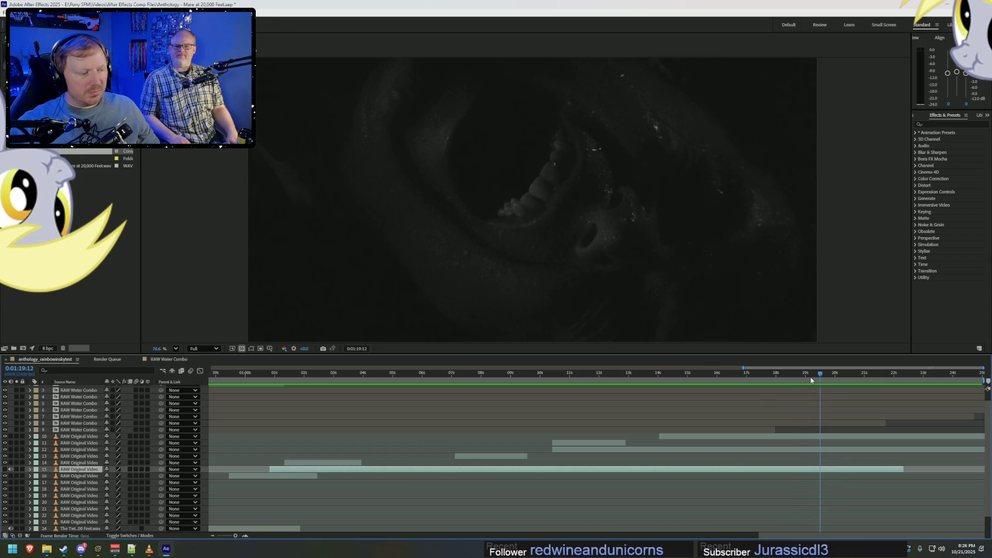
left_click(826, 373)
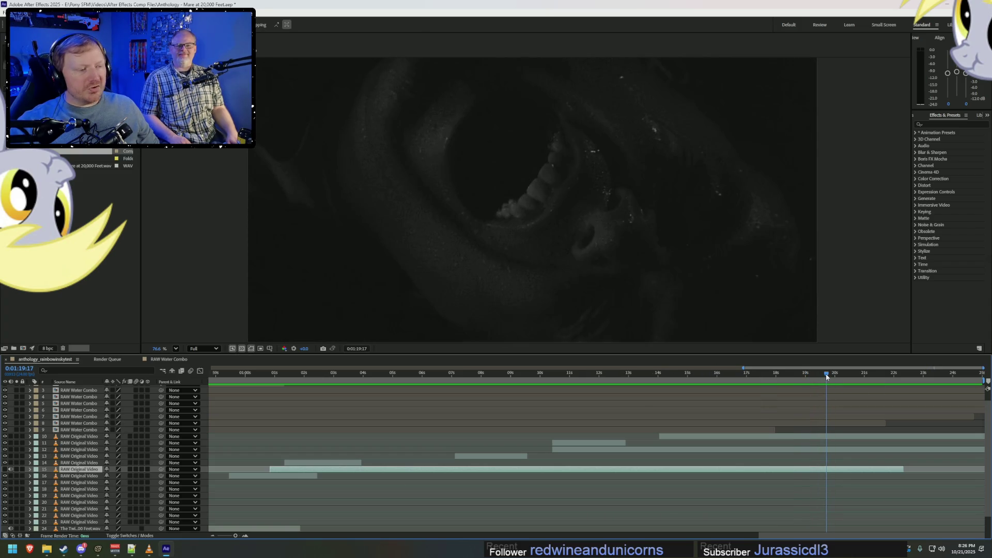
left_click_drag(902, 469, 831, 475)
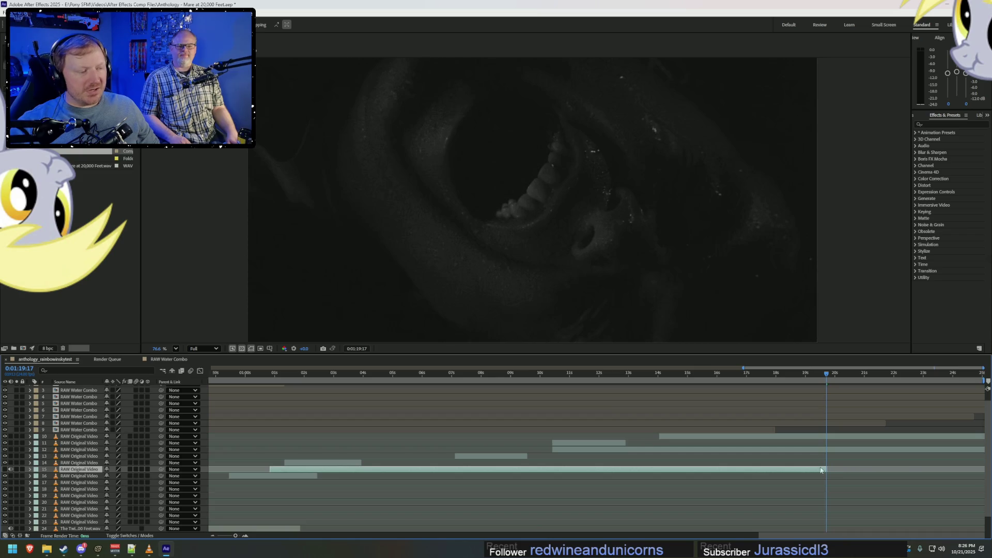
Slide layers 11 and 12 slightly later, leaving a gap near 0:01:10:14.
mouse_move(582, 373)
left_mouse_down()
mouse_move(534, 396)
mouse_move(660, 412)
left_mouse_up()
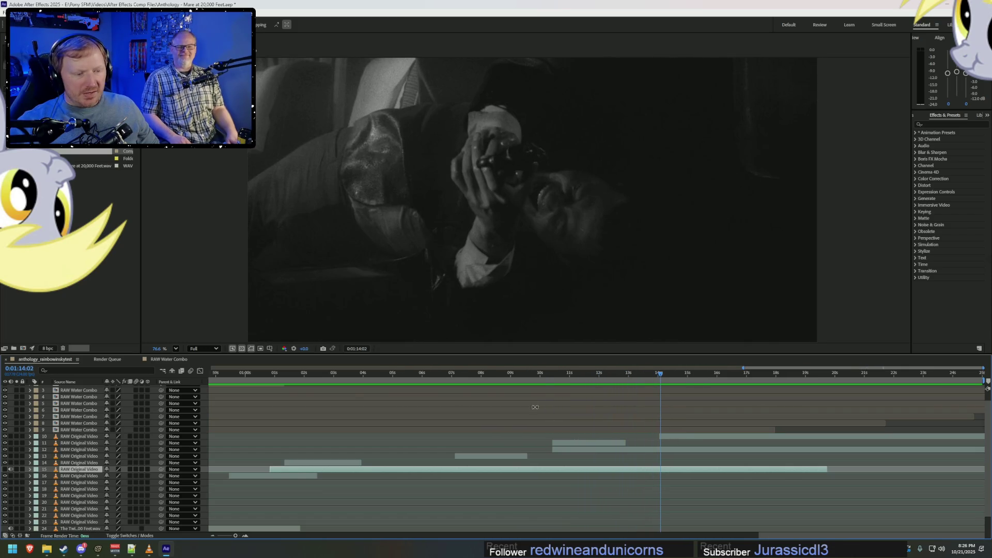
mouse_move(522, 372)
left_mouse_down()
mouse_move(525, 380)
mouse_move(432, 398)
mouse_move(578, 420)
mouse_move(584, 446)
mouse_move(616, 452)
left_mouse_up()
left_click(573, 443)
left_click(572, 449, "shift")
mouse_move(458, 381)
left_mouse_down()
mouse_move(436, 382)
mouse_move(538, 398)
mouse_move(393, 404)
mouse_move(557, 413)
left_mouse_up()
left_click_drag(627, 445, 653, 446)
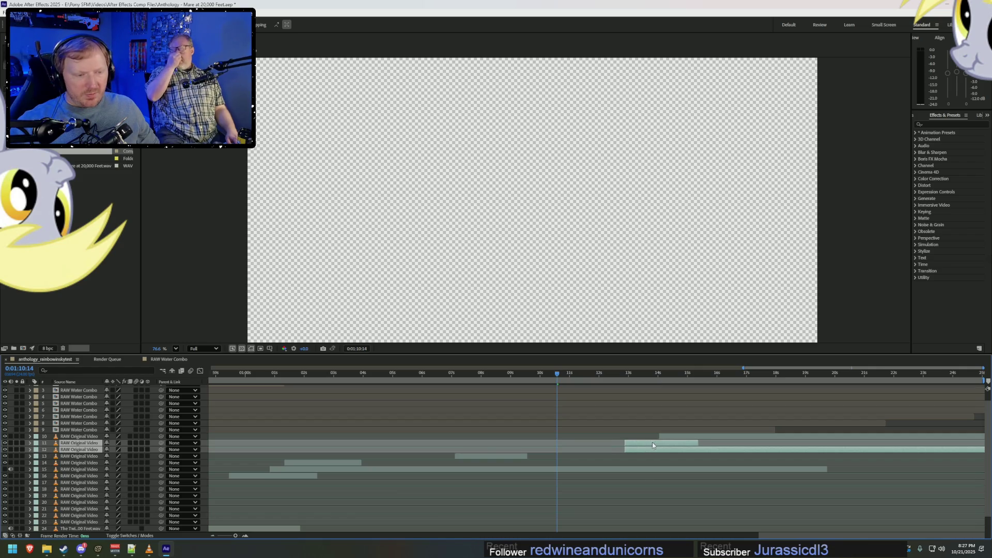
Move layer 10's RAW Original Video clip later, toward 0:01:19.
left_click(672, 437)
left_click(630, 381)
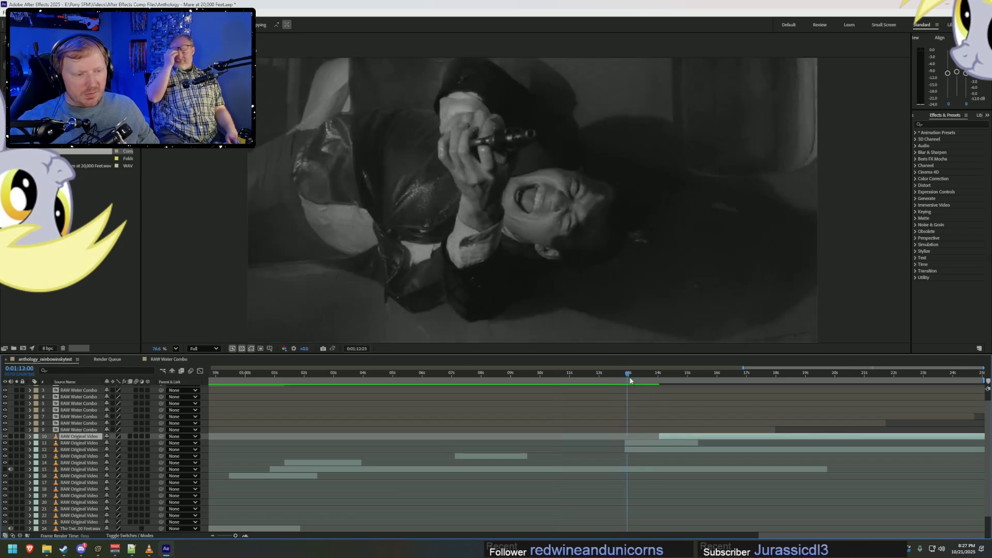
key("space")
left_click_drag(665, 438, 759, 443)
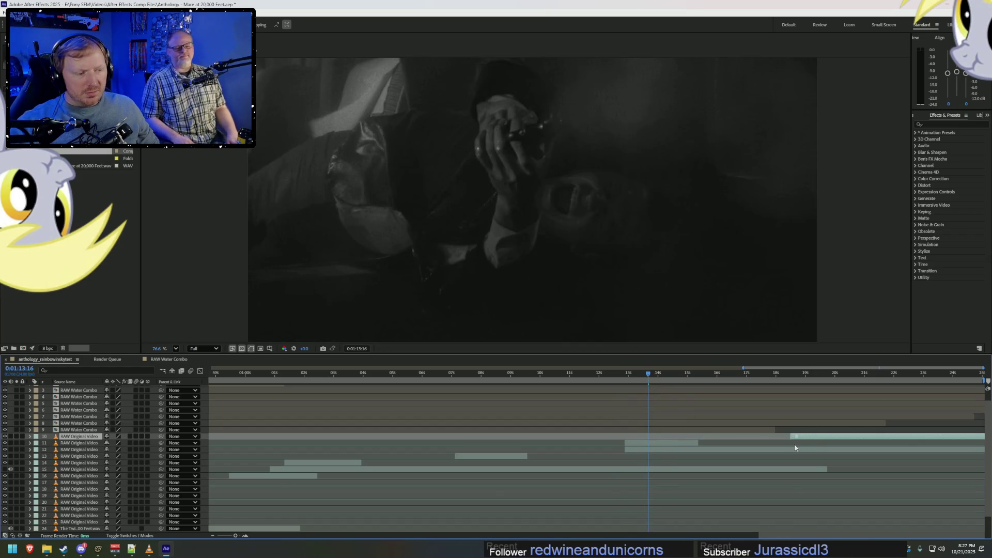
mouse_move(720, 379)
left_mouse_down()
mouse_move(764, 390)
mouse_move(589, 414)
mouse_move(825, 440)
left_mouse_up()
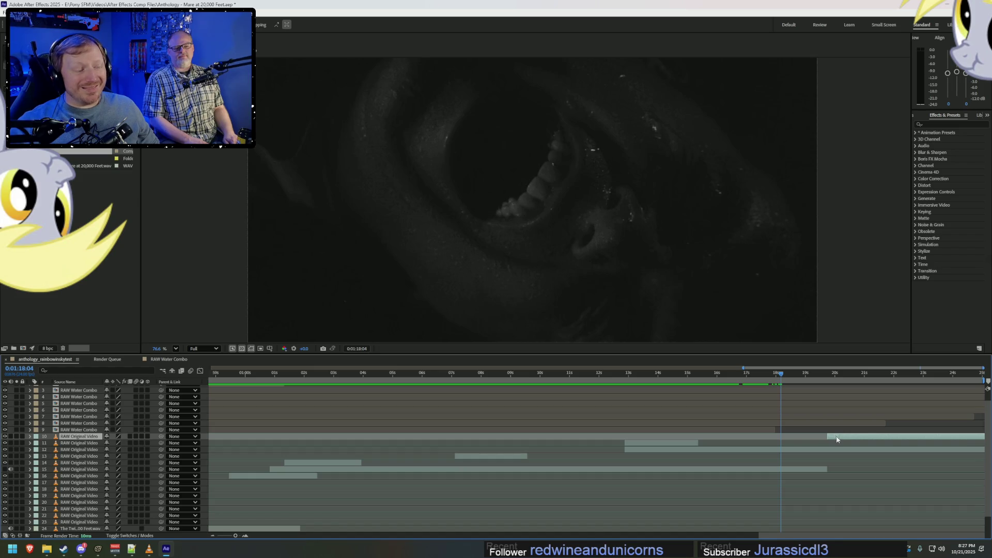
Extend layer 15's clip out to the end of the composition.
left_click(794, 386)
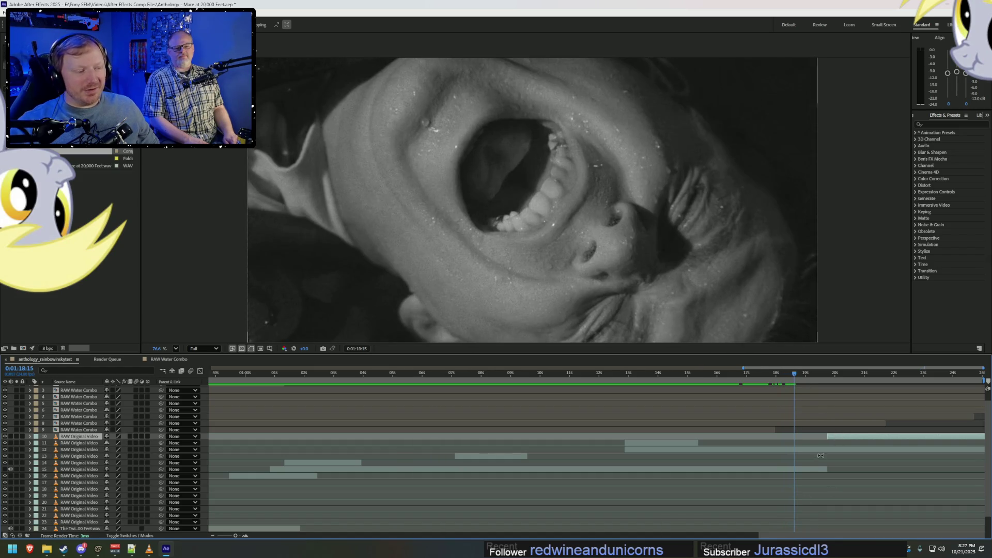
left_click_drag(827, 469, 964, 470)
scroll(952, 529, "down", 1)
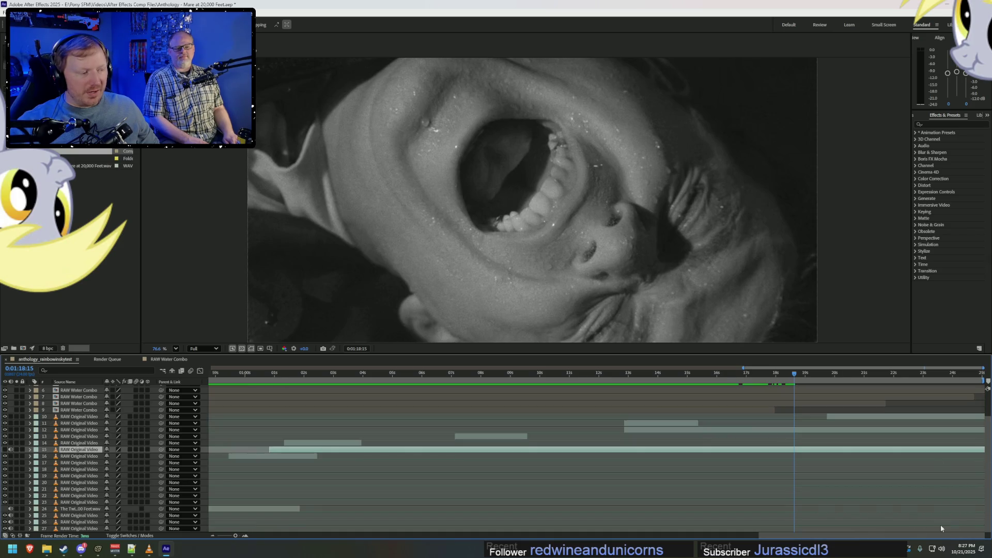
scroll(907, 489, "up", 5, "alt")
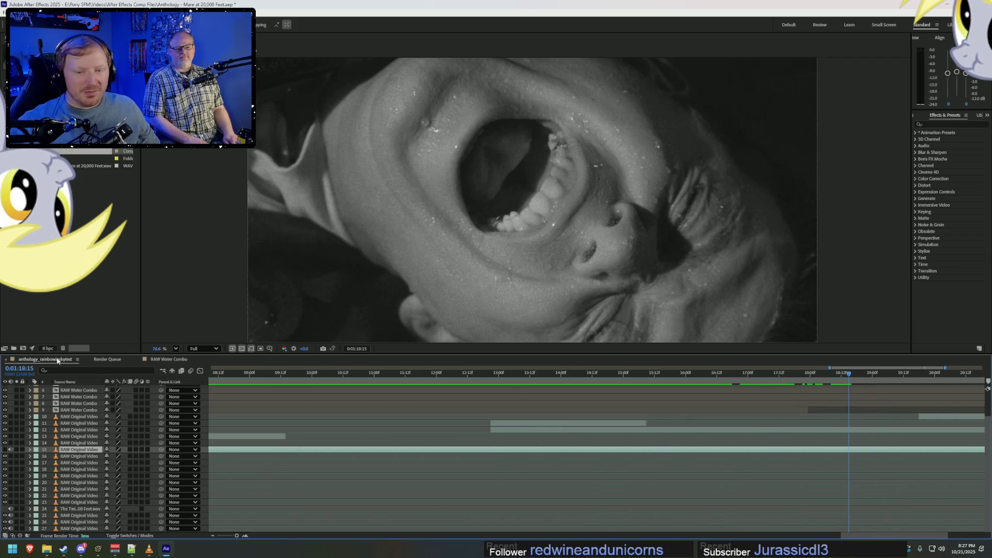
Lengthen the composition's duration in Composition Settings.
left_click(23, 369)
key("Return")
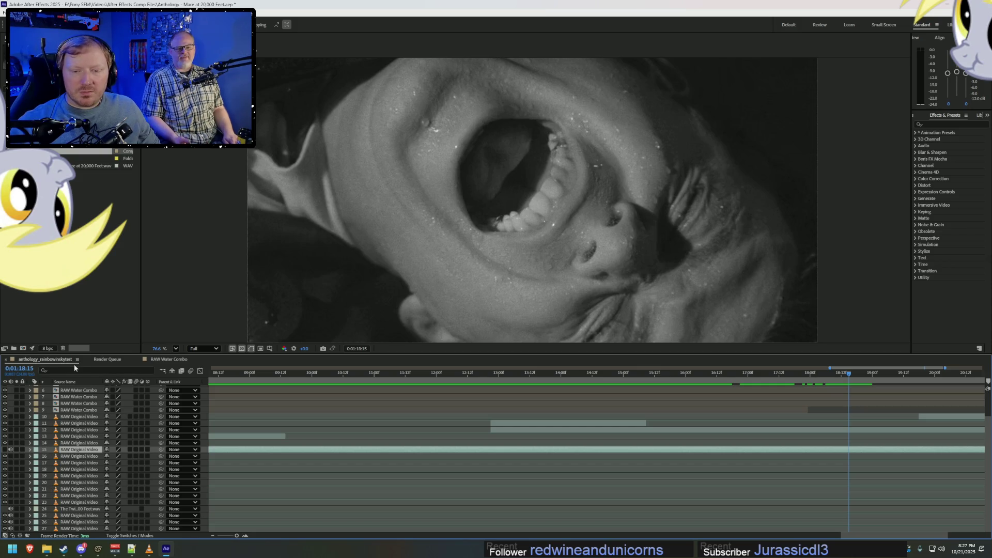
left_click(77, 359)
left_click(90, 248)
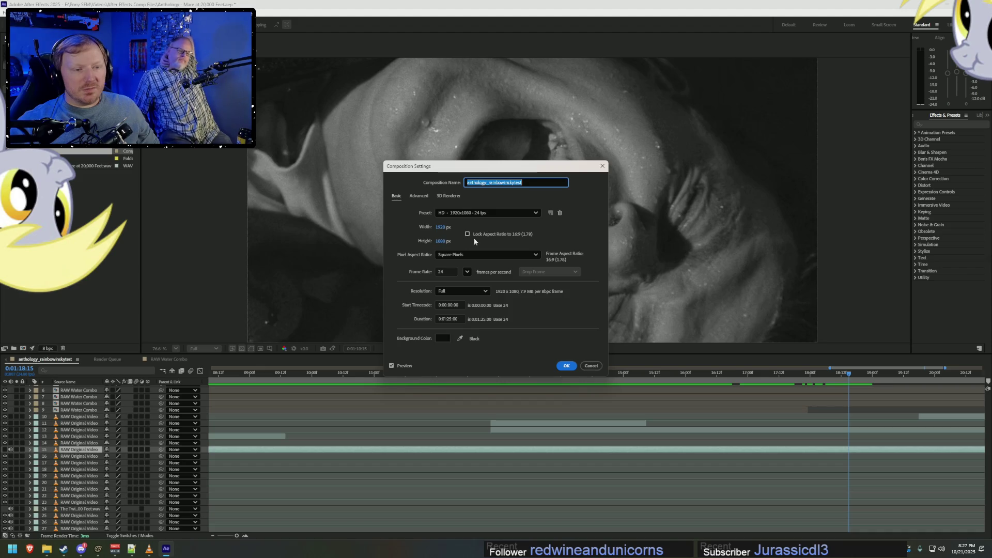
left_click(452, 319)
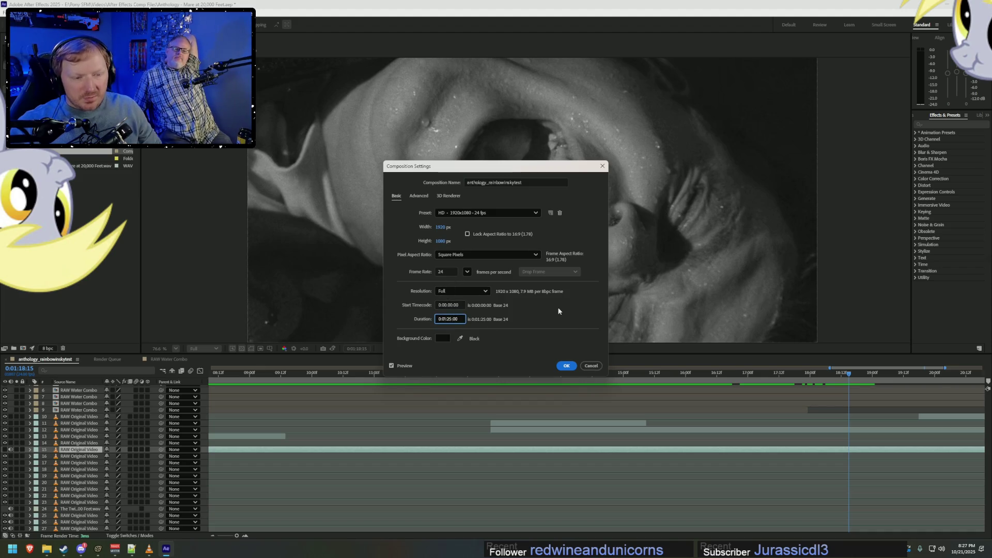
left_click(567, 365)
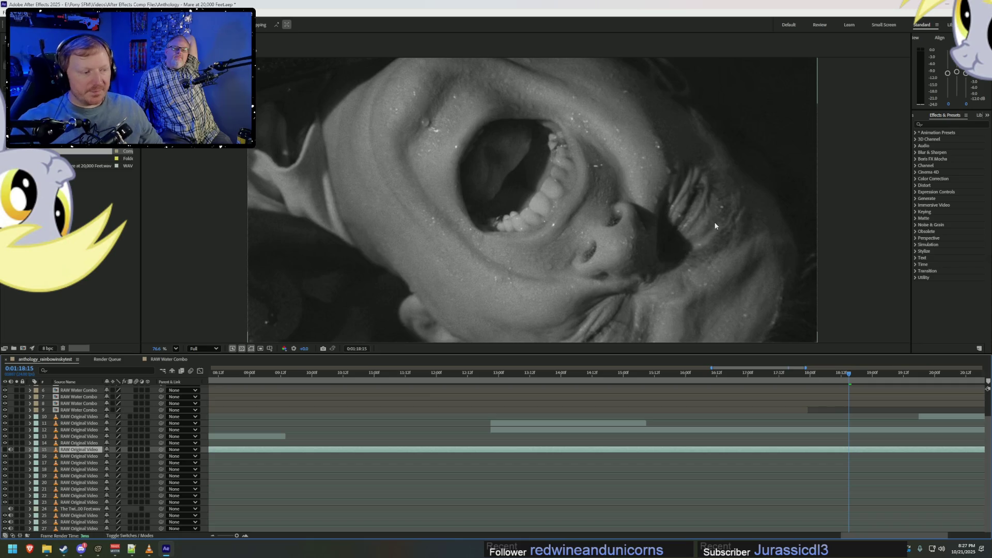
Extend layer 15's clip past 0:01:25 into the added time and preview it.
left_click_drag(837, 450, 922, 450)
left_click(837, 376)
left_click(843, 376)
key("space")
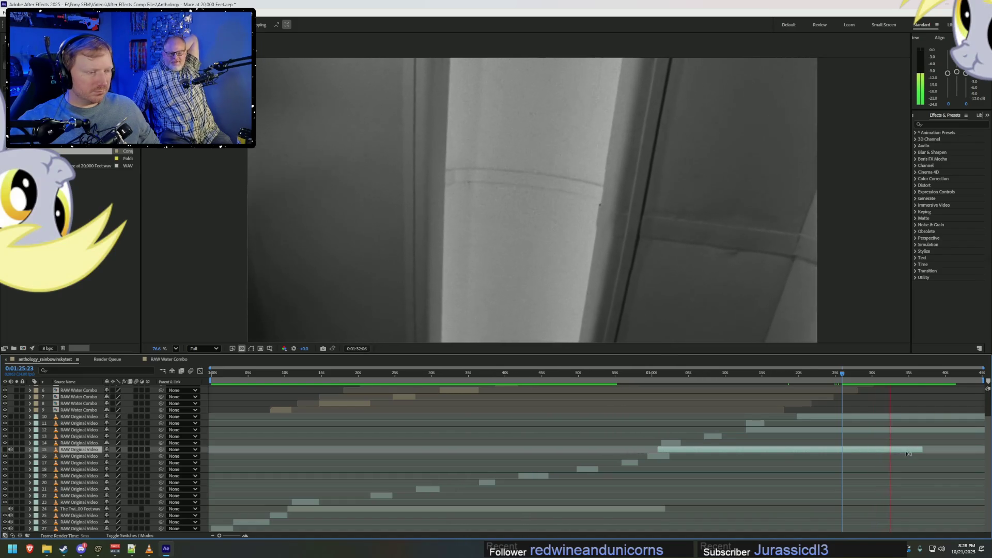
Reveal layer 15's Audio Levels and audio waveform, then play the preview to hear it.
left_click_drag(873, 375, 848, 385)
key("space")
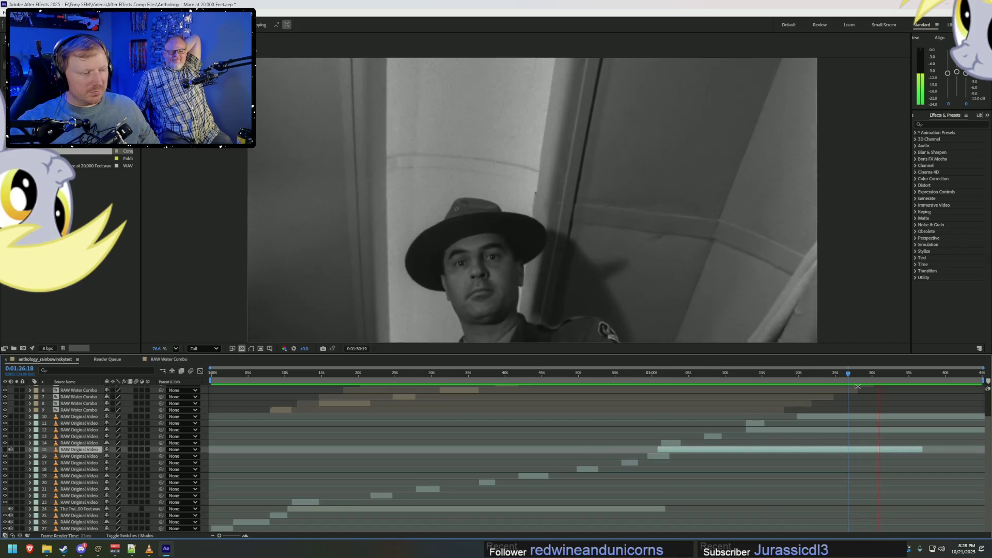
key("space")
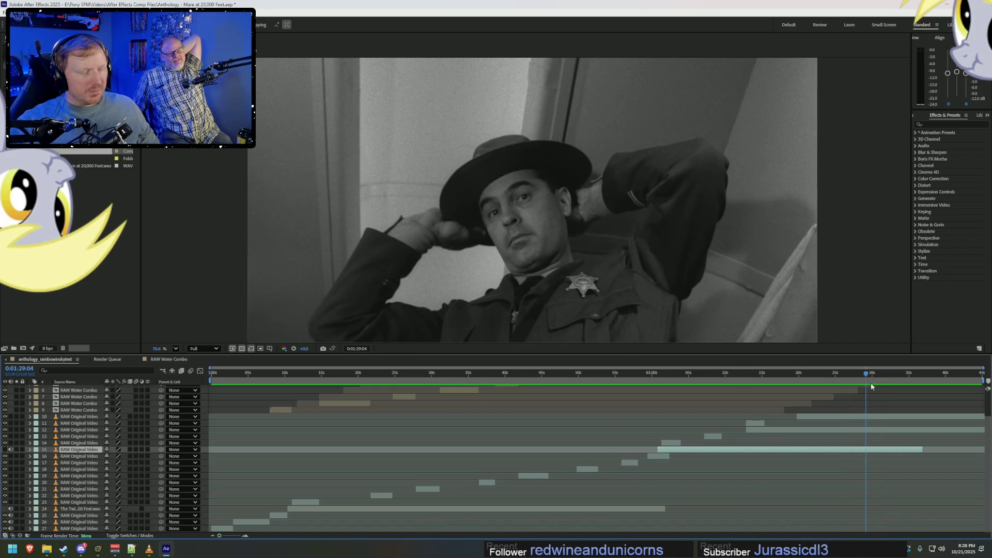
scroll(901, 429, "up", 5, "alt")
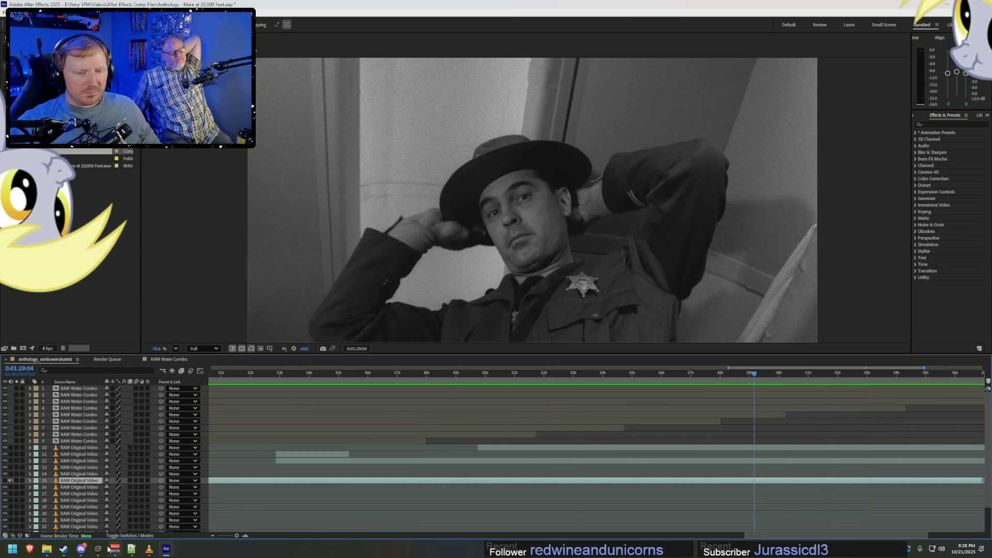
left_click(29, 482)
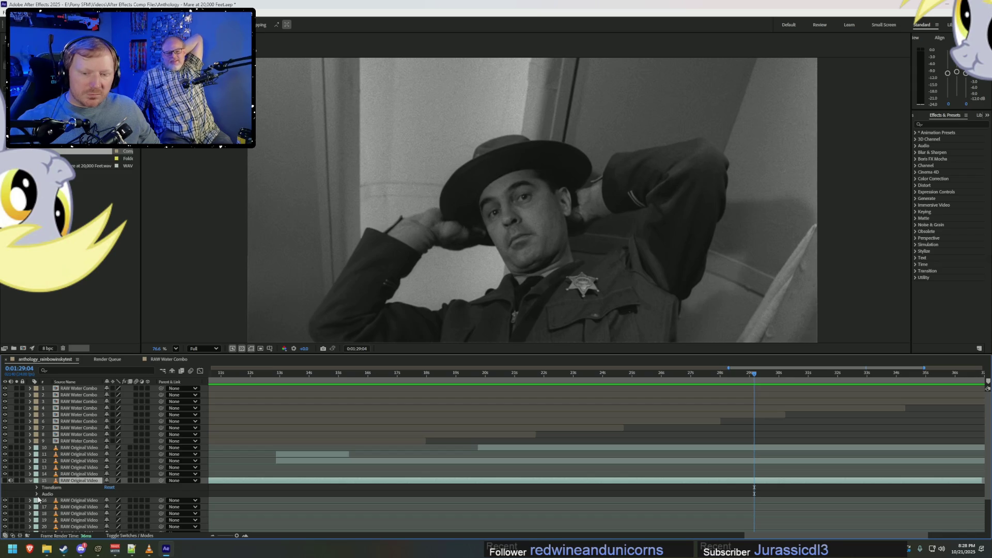
left_click(36, 495)
left_click(36, 495)
left_click(37, 494)
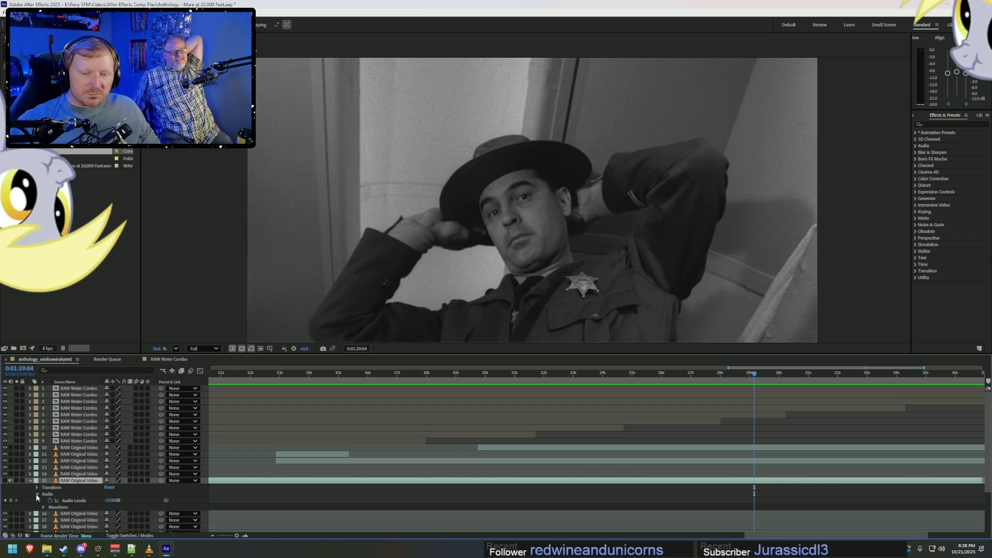
left_click(44, 507)
scroll(759, 465, "down", 3)
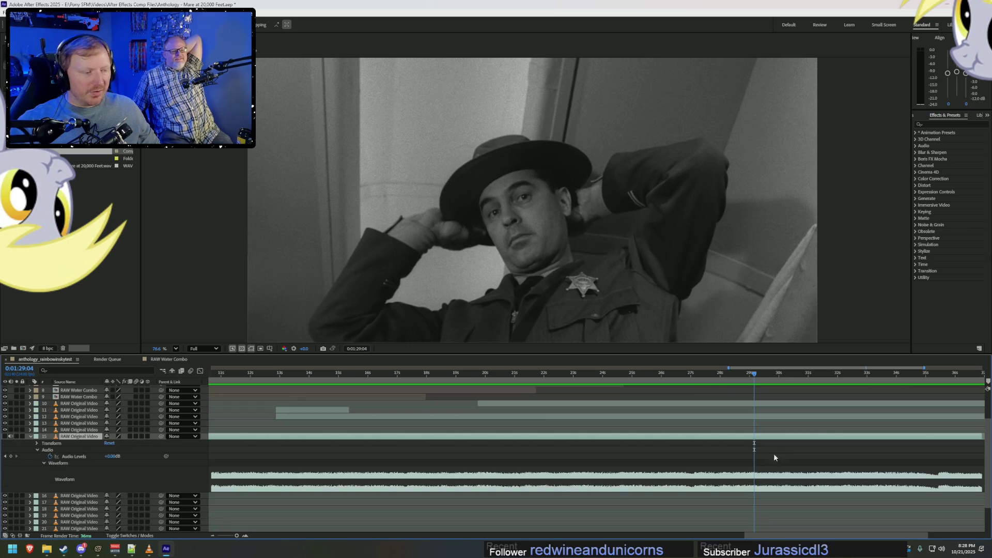
key("space")
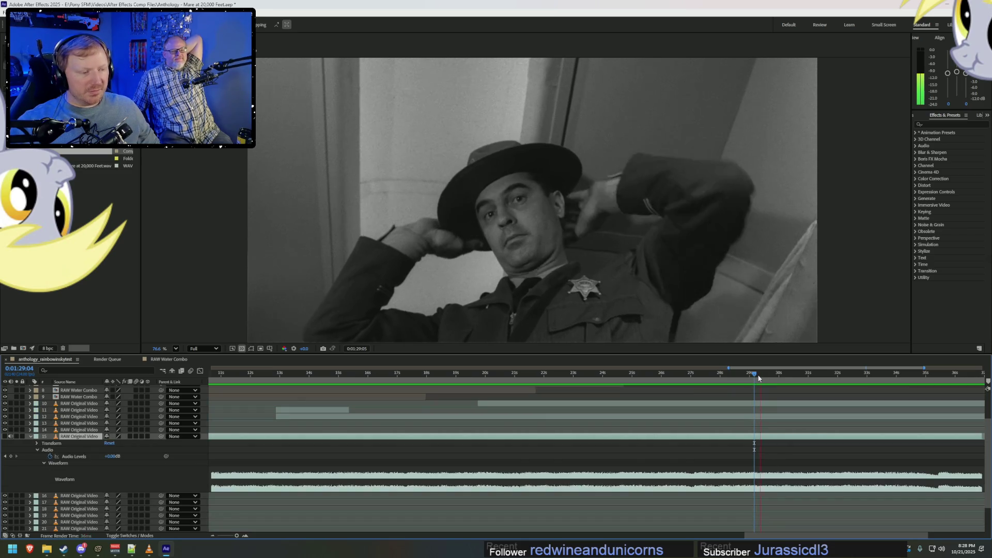
Split layer 15 at the sheriff shot change near 0:01:29 with Ctrl+Shift+D.
left_click(810, 375)
left_click_drag(809, 375, 760, 376)
key("space")
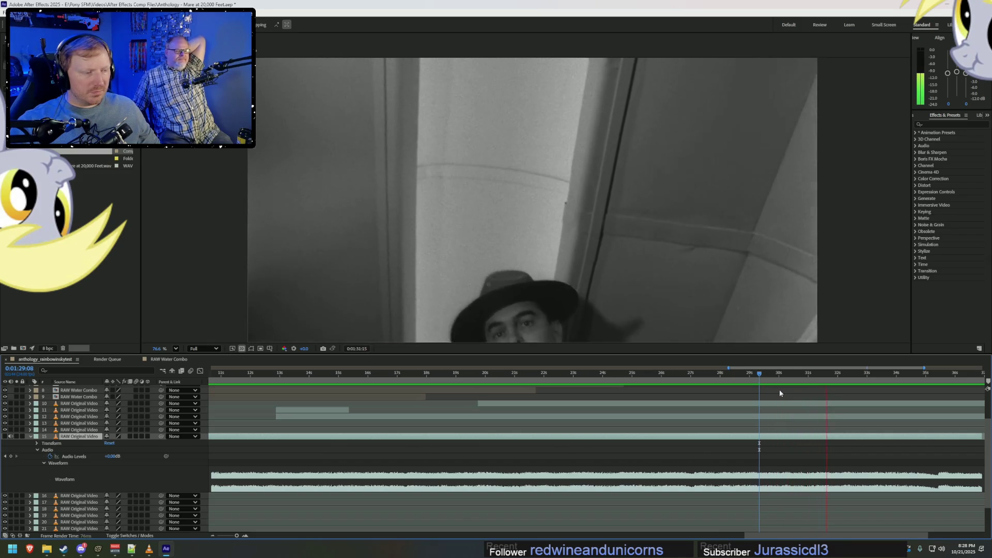
left_click(743, 377)
key("space")
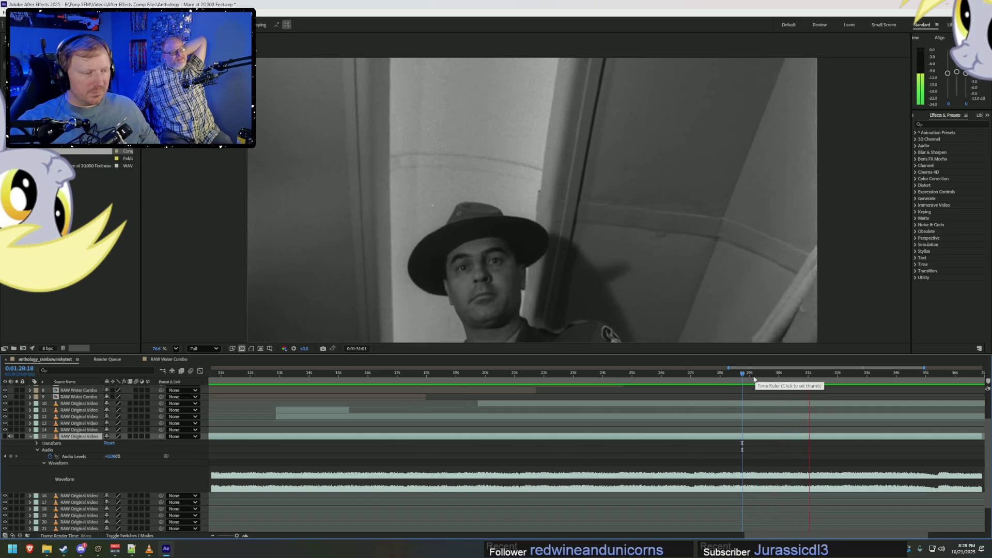
left_click(751, 380)
mouse_move(751, 379)
left_mouse_down()
mouse_move(766, 376)
mouse_move(752, 378)
left_mouse_up()
key("ctrl+shift+d")
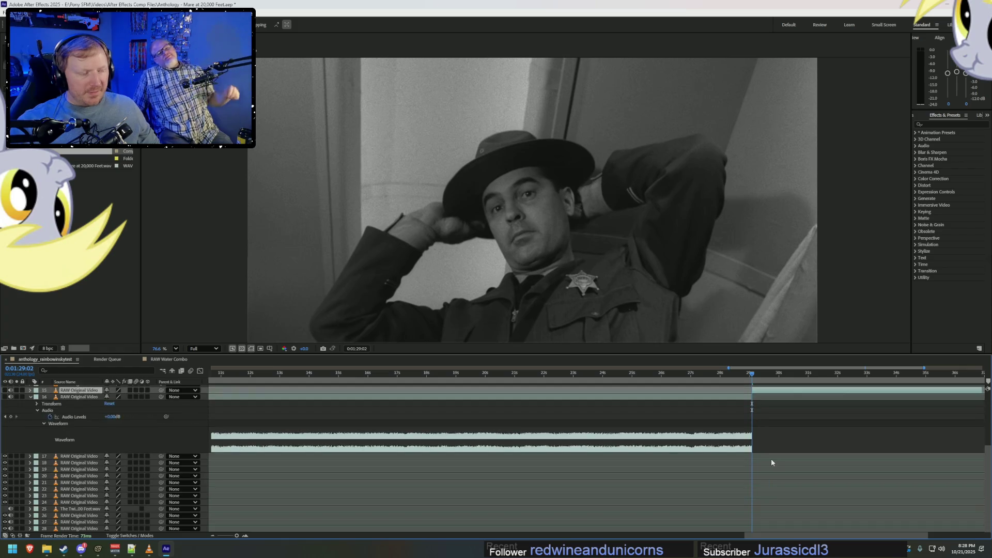
Trim layer 16's out-point back to about 0:01:19:20.
scroll(730, 385, "up", 2)
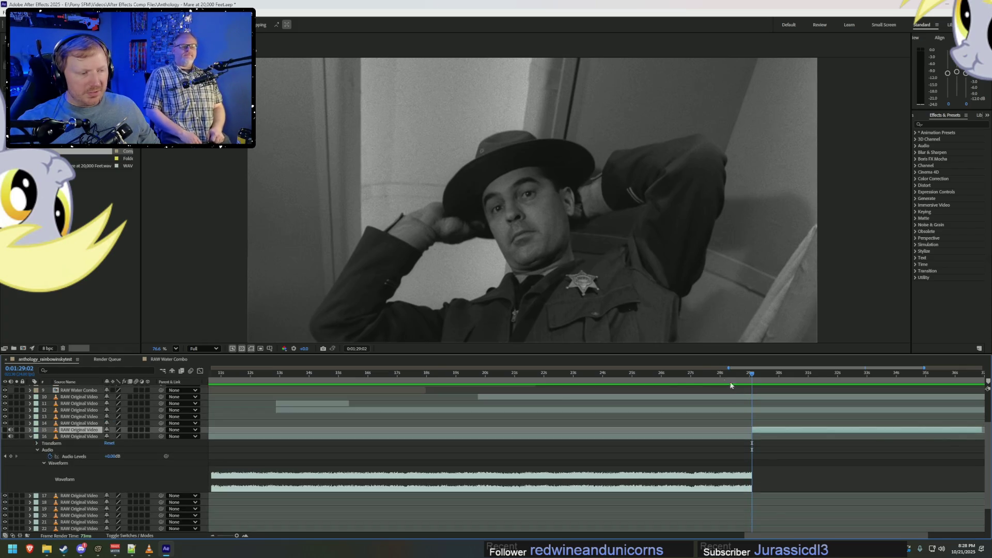
mouse_move(553, 373)
left_mouse_down()
mouse_move(563, 373)
mouse_move(492, 373)
mouse_move(471, 395)
left_mouse_up()
scroll(496, 402, "down", 3, "alt")
scroll(497, 402, "up", 3)
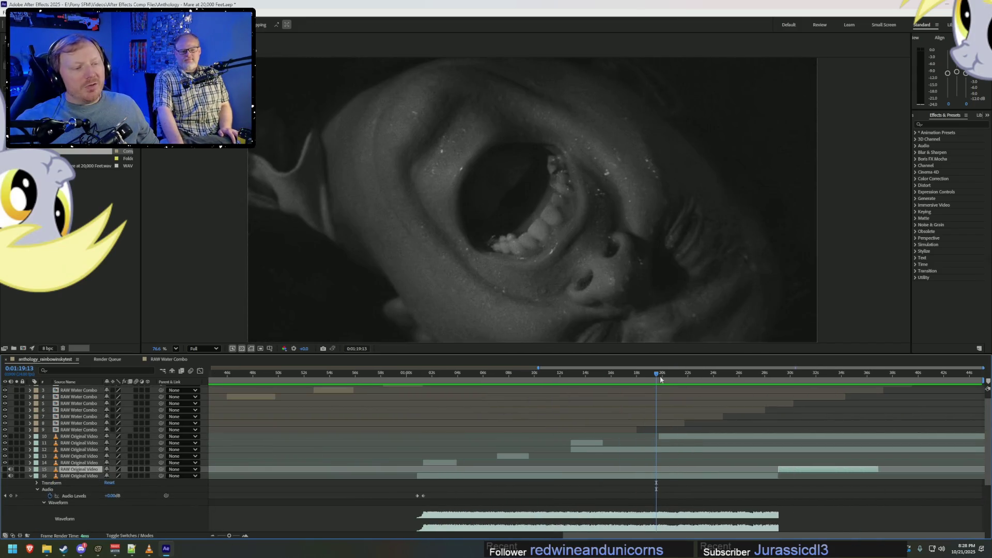
left_click(660, 377)
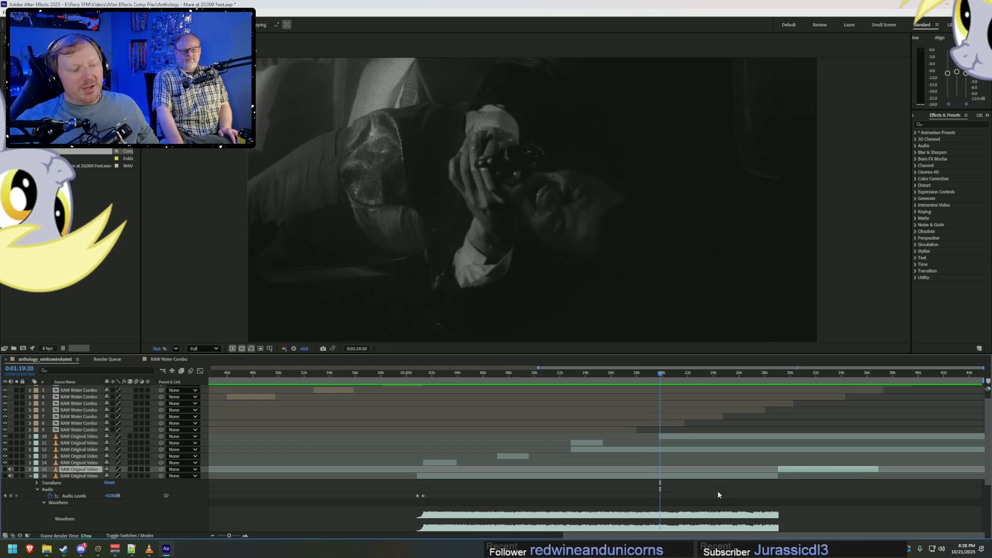
left_click(777, 476)
left_click_drag(777, 476, 692, 475)
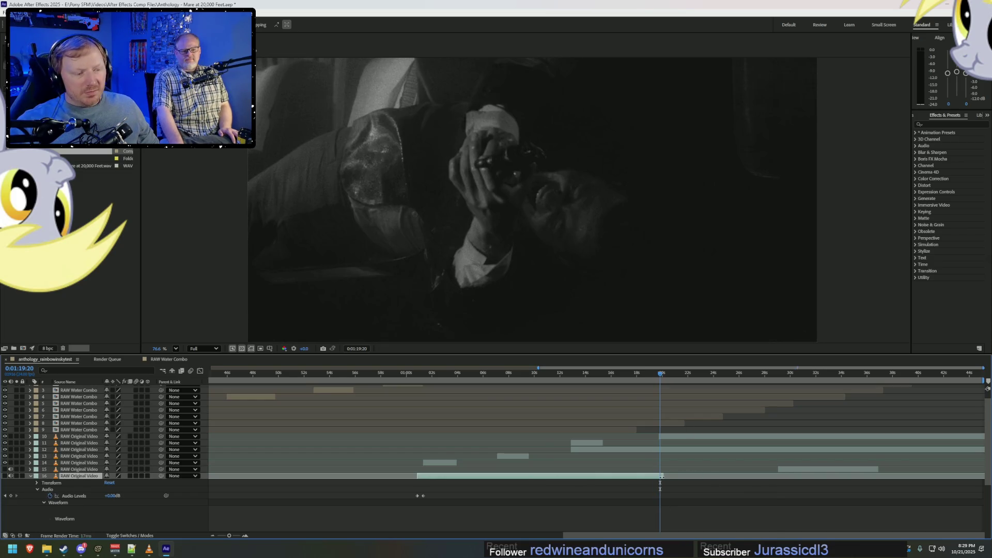
key("space")
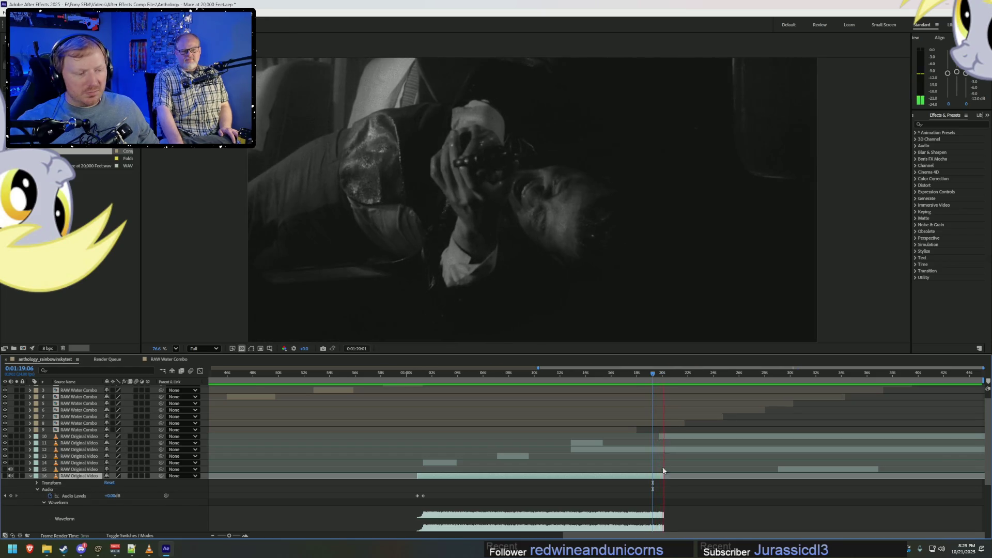
left_click_drag(664, 475, 653, 474)
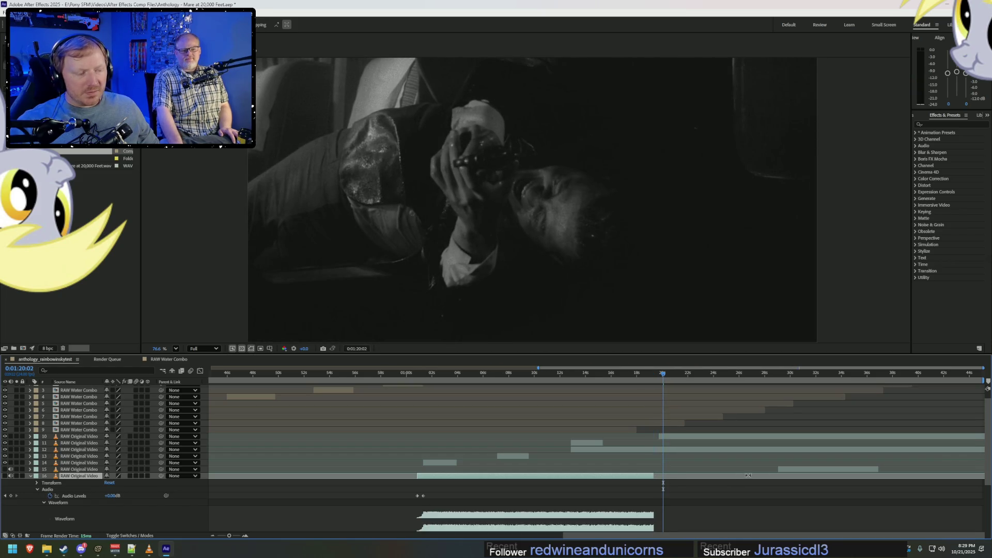
Slide layer 15 earlier to close the gap and preview the cut.
left_click_drag(789, 470, 710, 471)
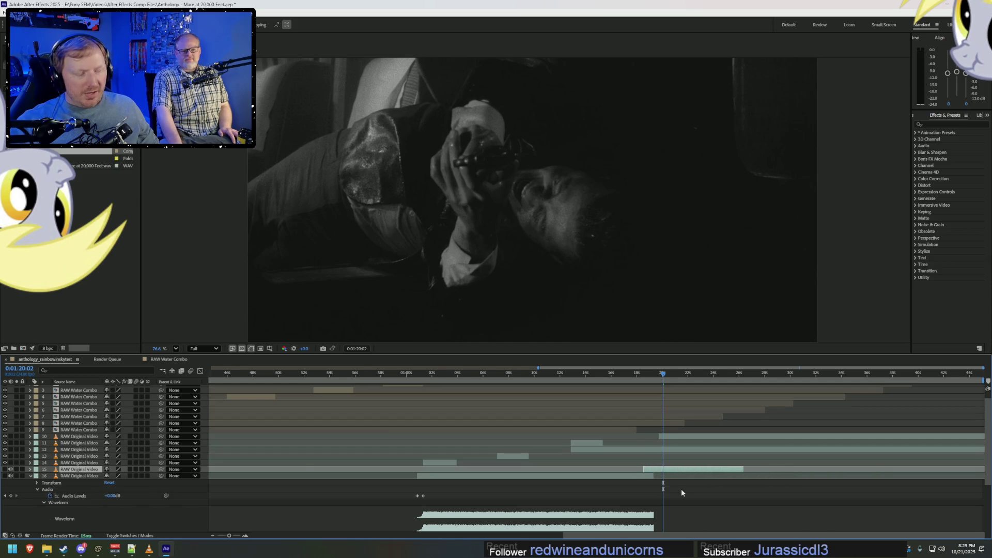
scroll(682, 490, "up", 4, "alt")
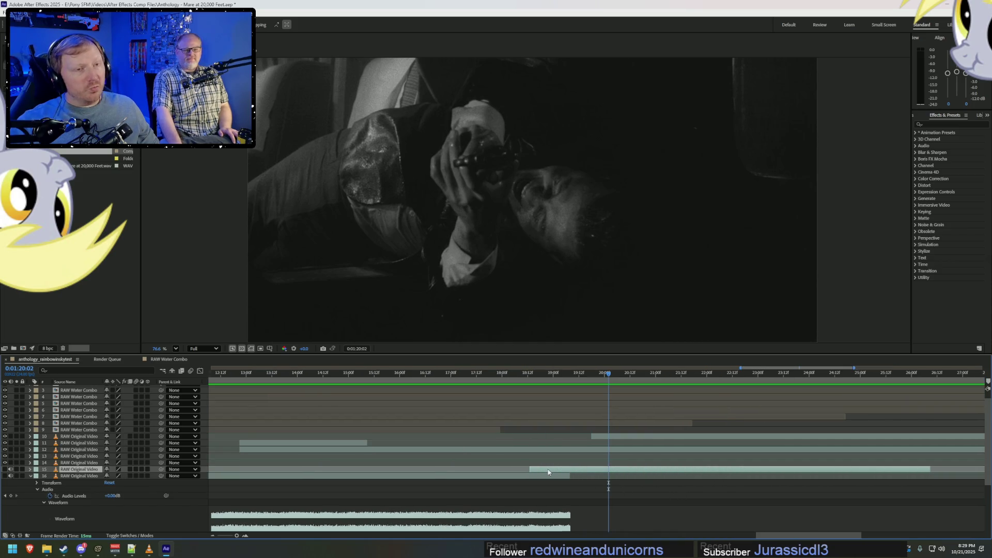
left_click(519, 378)
key("space")
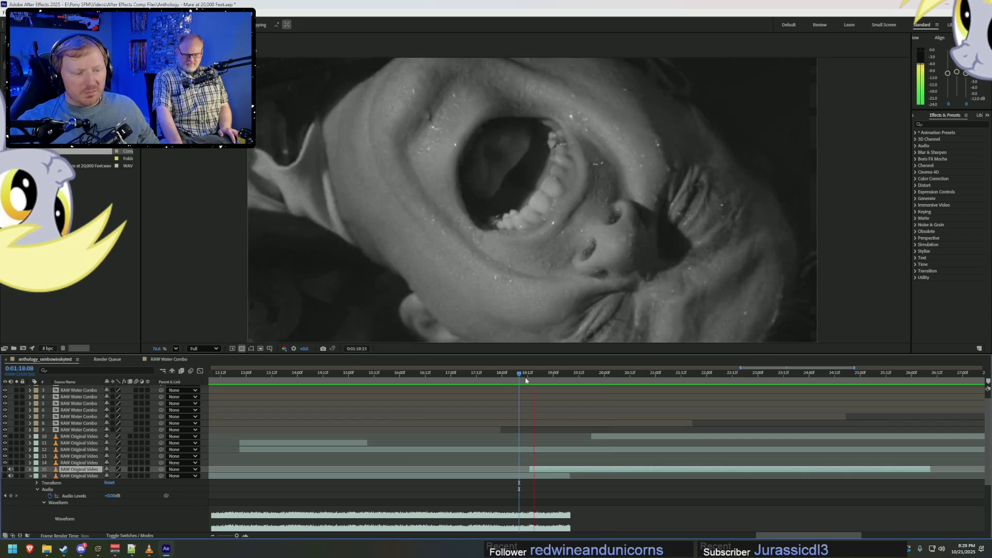
key("space")
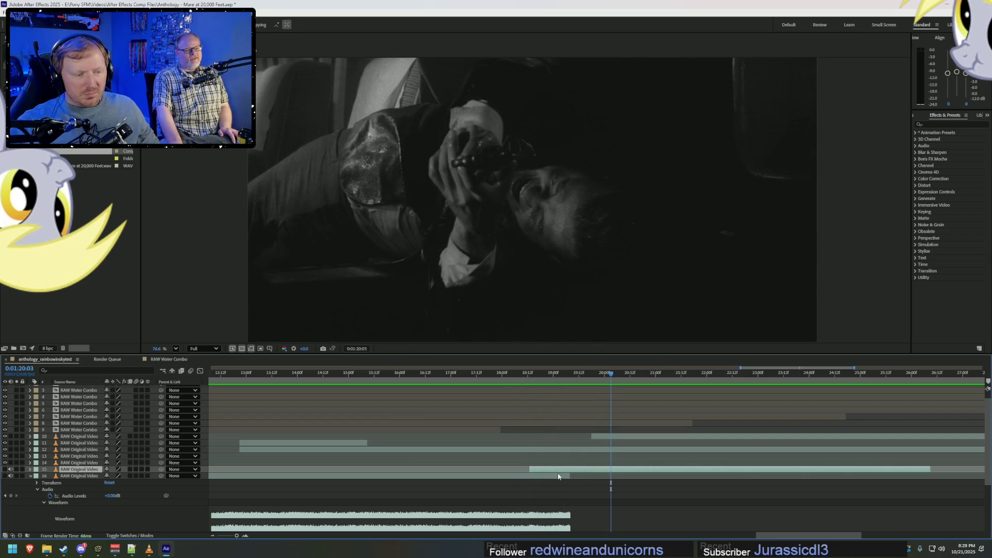
Extend layer 16's end slightly so its waveform meets the next clip.
left_click(550, 476)
left_click_drag(569, 476, 574, 476)
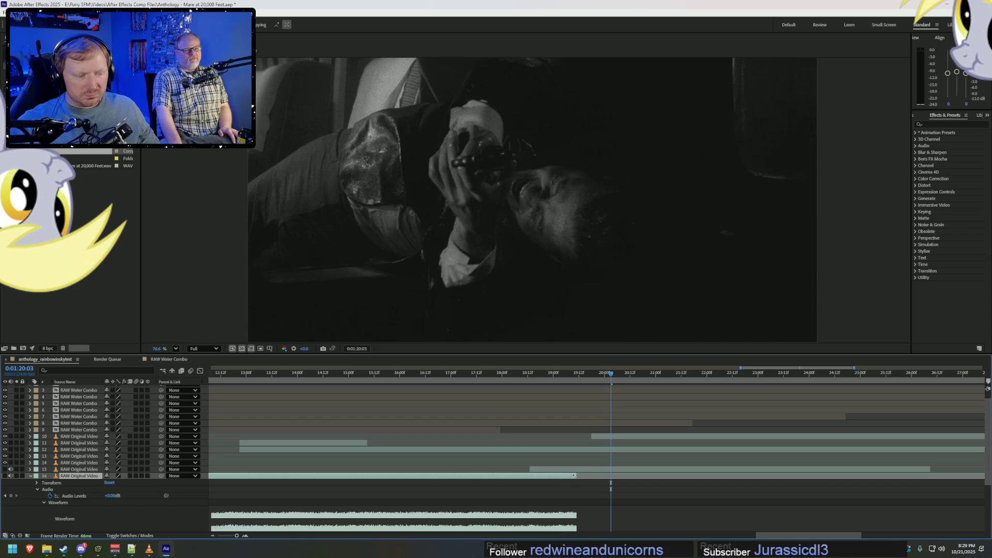
scroll(570, 519, "down", 3)
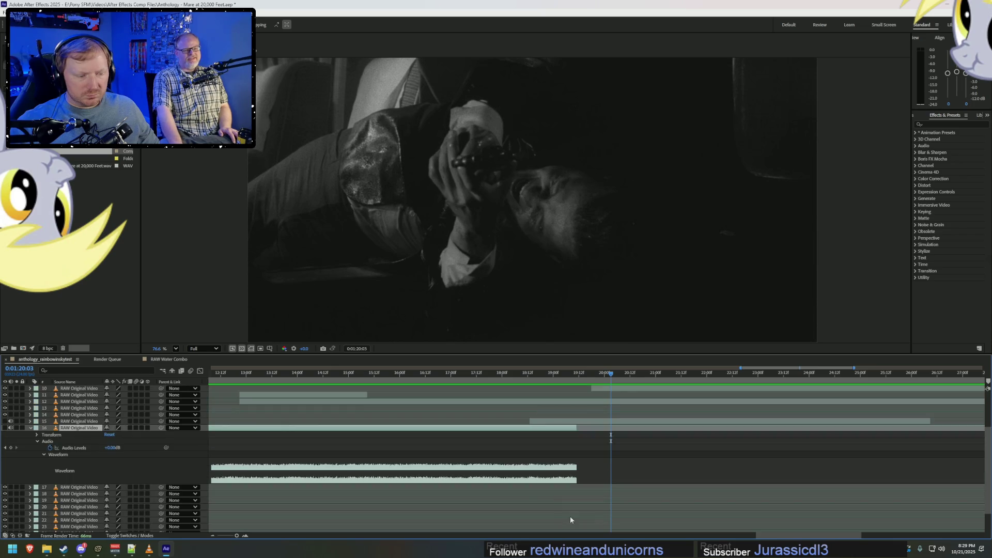
scroll(155, 470, "up", 2)
scroll(153, 461, "down", 2)
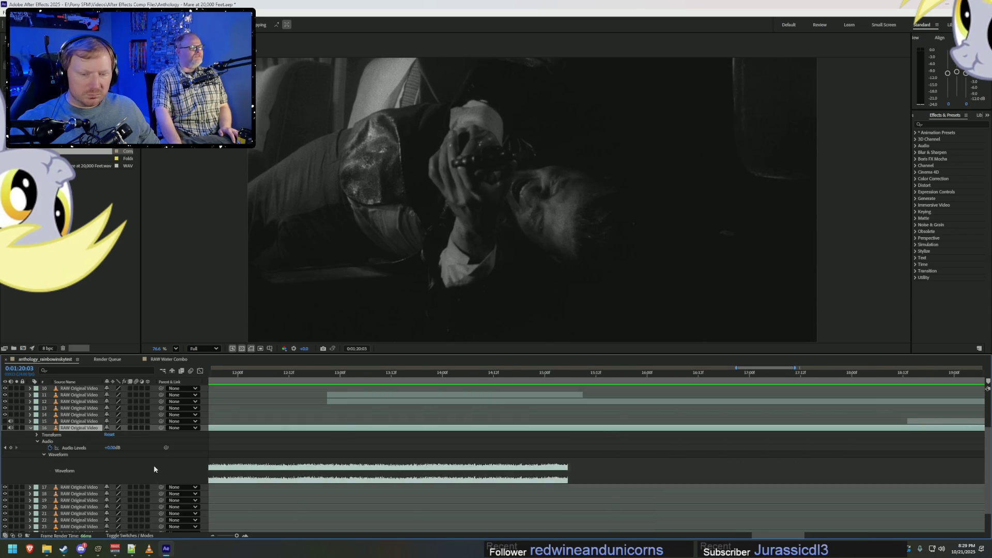
scroll(153, 466, "left", 3, "shift")
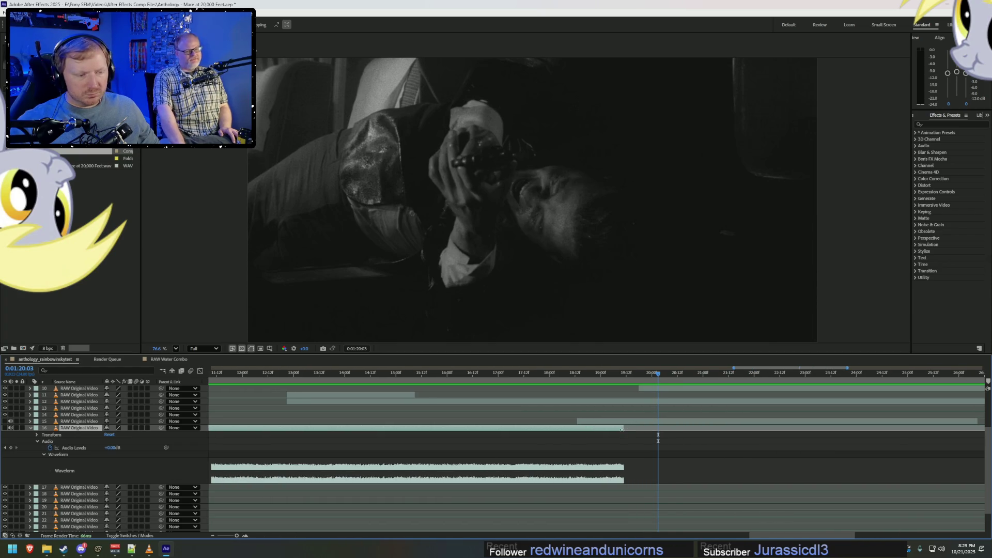
left_click_drag(622, 429, 652, 429)
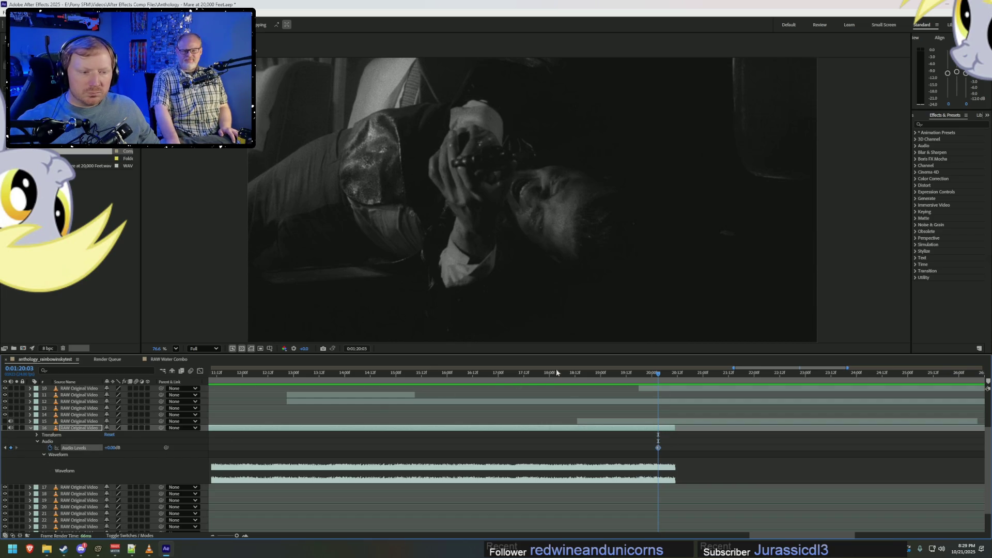
Keyframe layer 16's Audio Levels from +0.00 dB at 1:18:22 to -45 dB at 1:20:03.
left_click(596, 374)
left_click(10, 448)
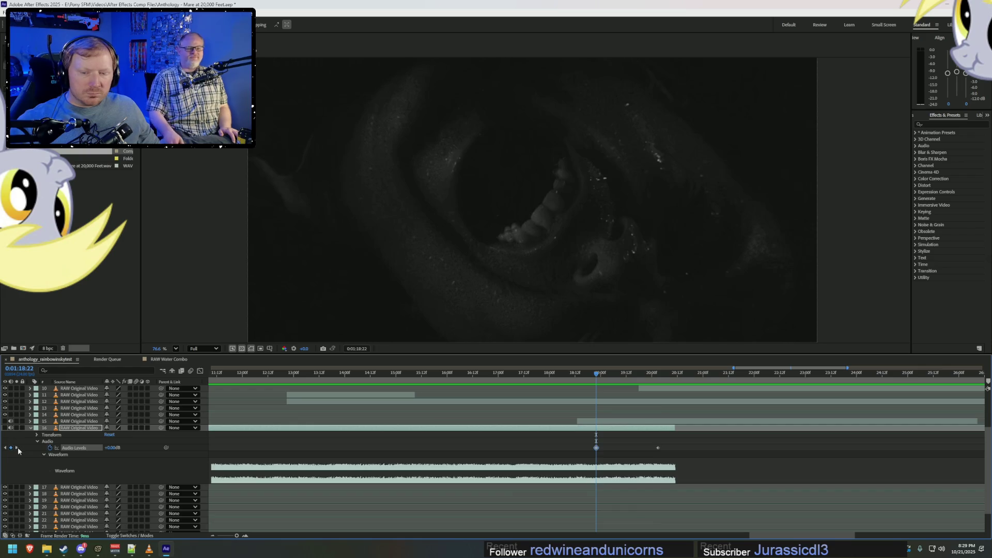
left_click(17, 447)
left_click(112, 447)
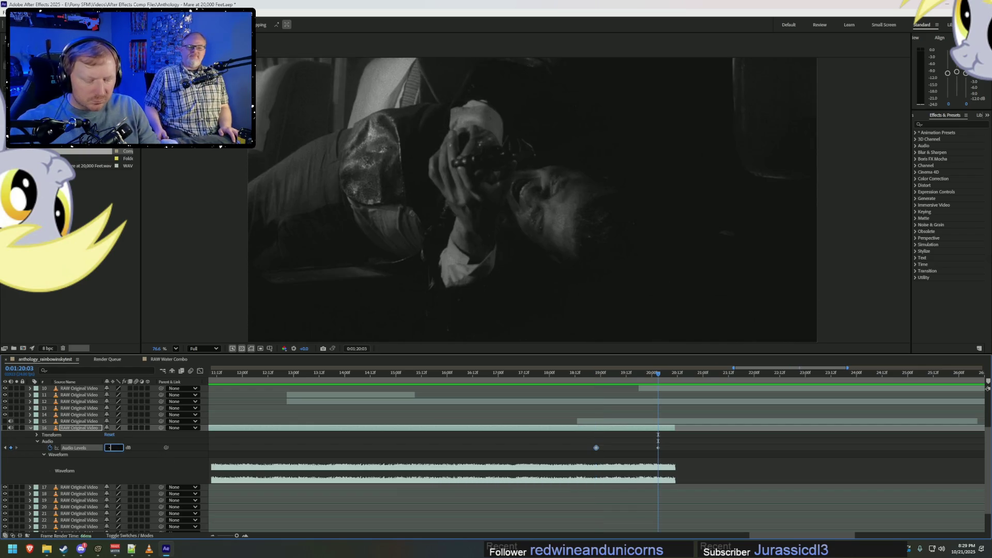
type("-40")
key("Return")
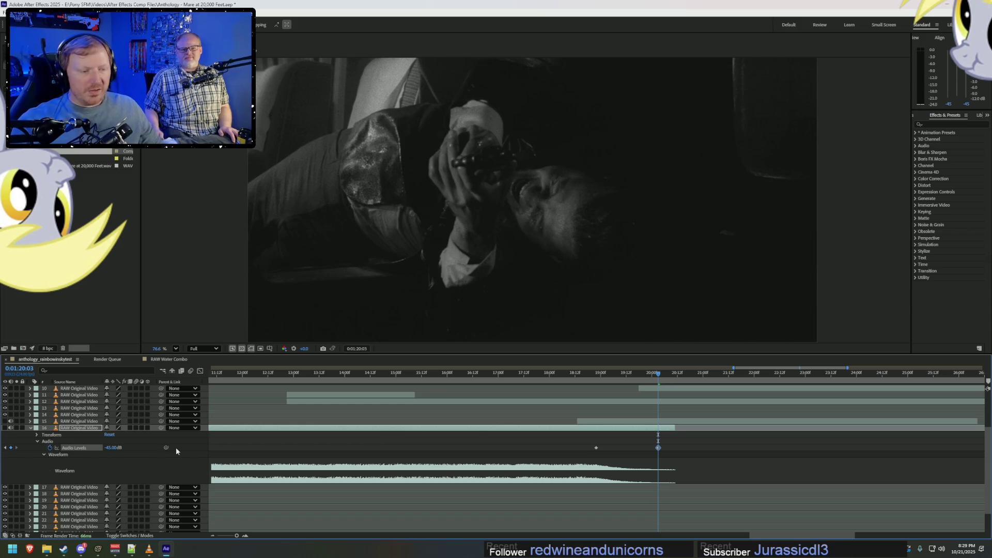
Preview the audio fade-out and start layer 15 a few frames earlier.
left_click(594, 372)
key("space")
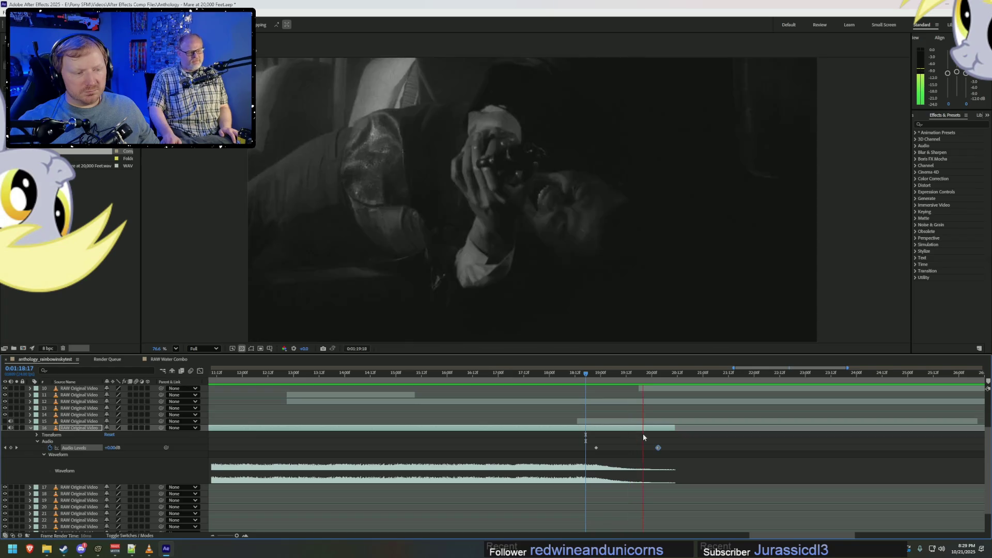
left_click(566, 372)
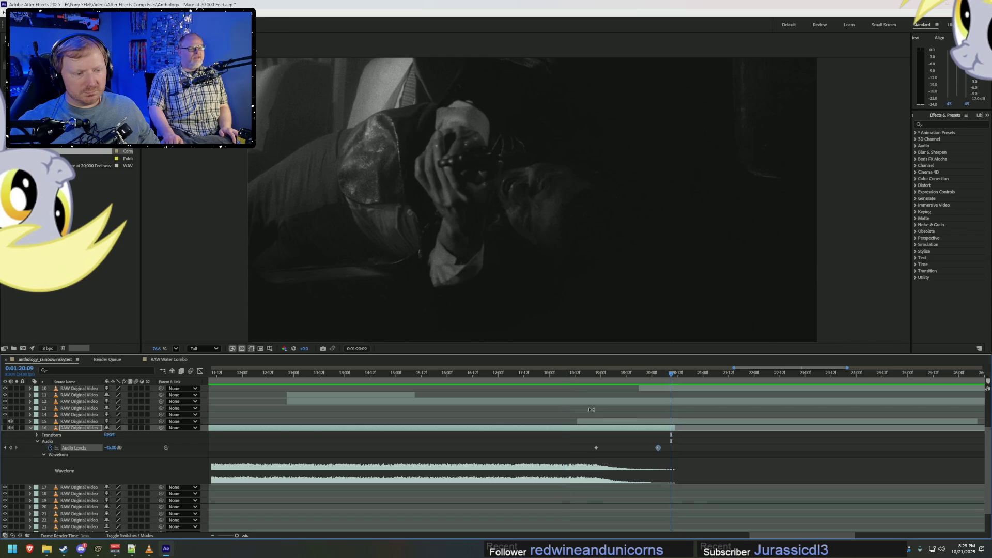
left_click_drag(595, 423, 593, 425)
left_click(557, 383)
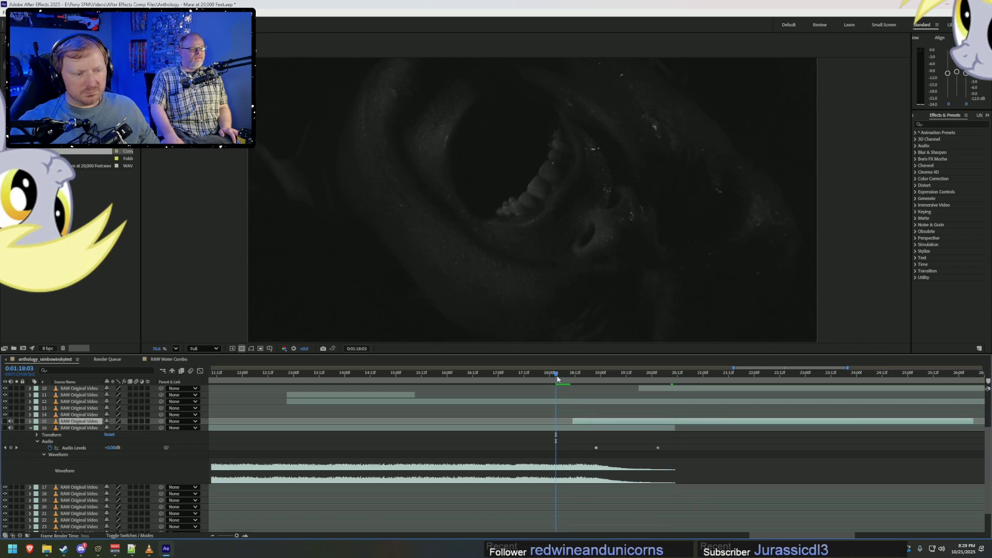
key("space")
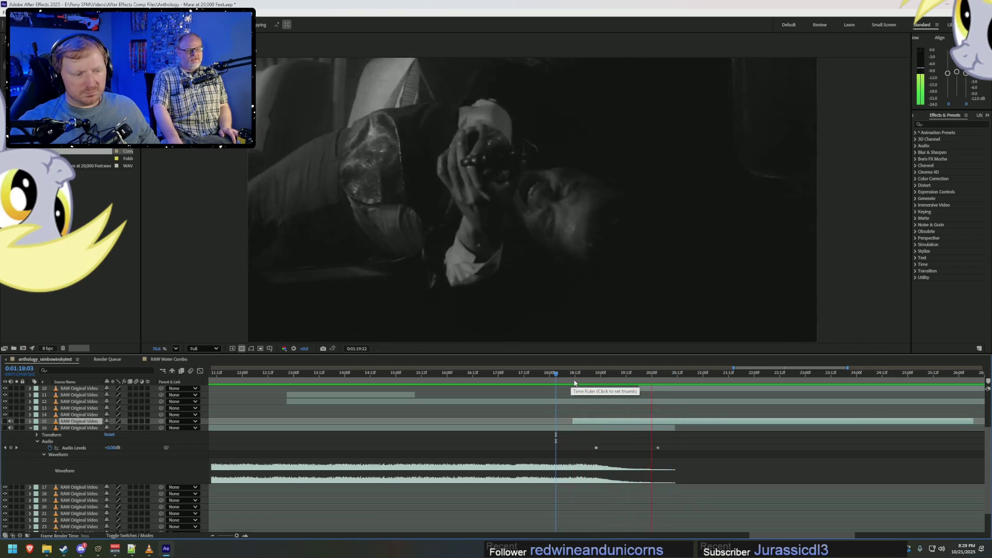
key("space")
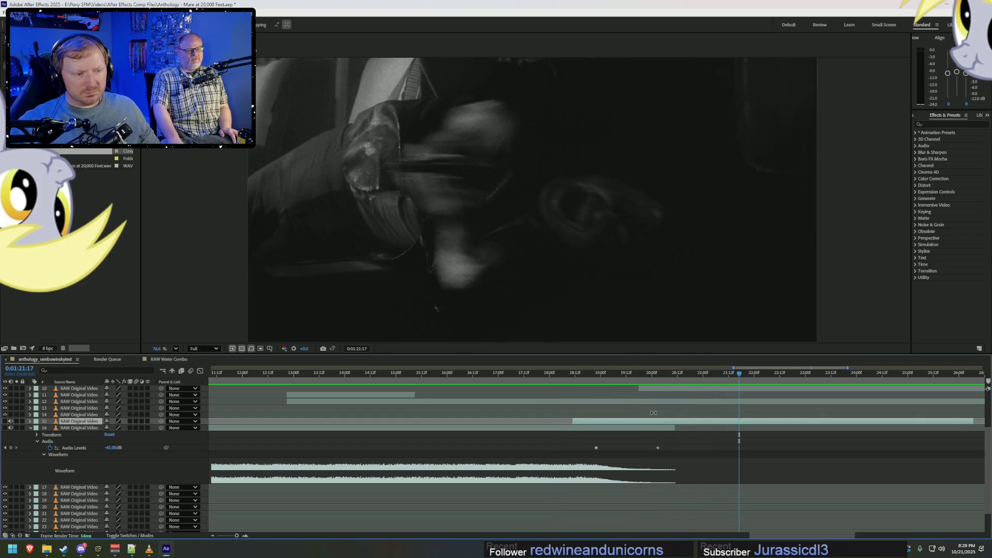
left_click(578, 379)
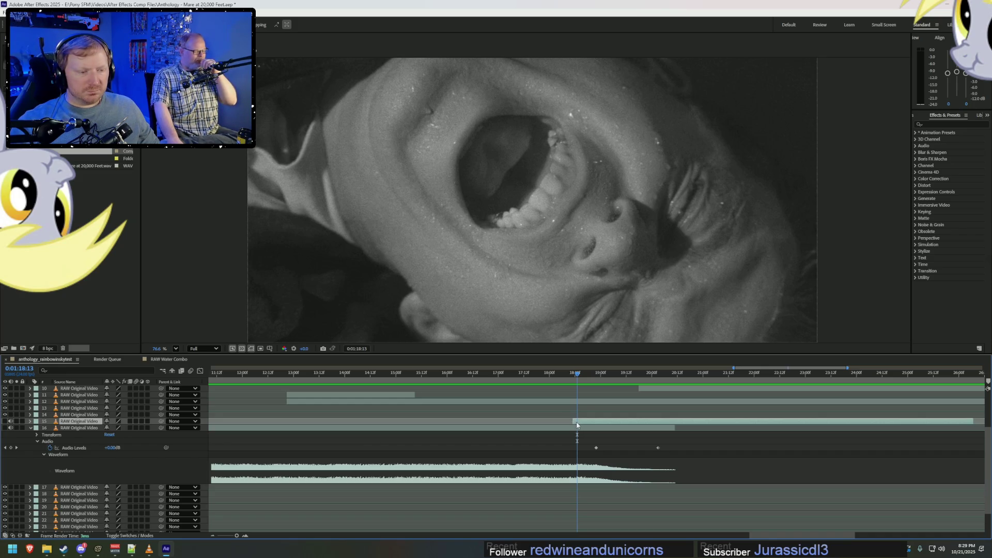
left_click(593, 383)
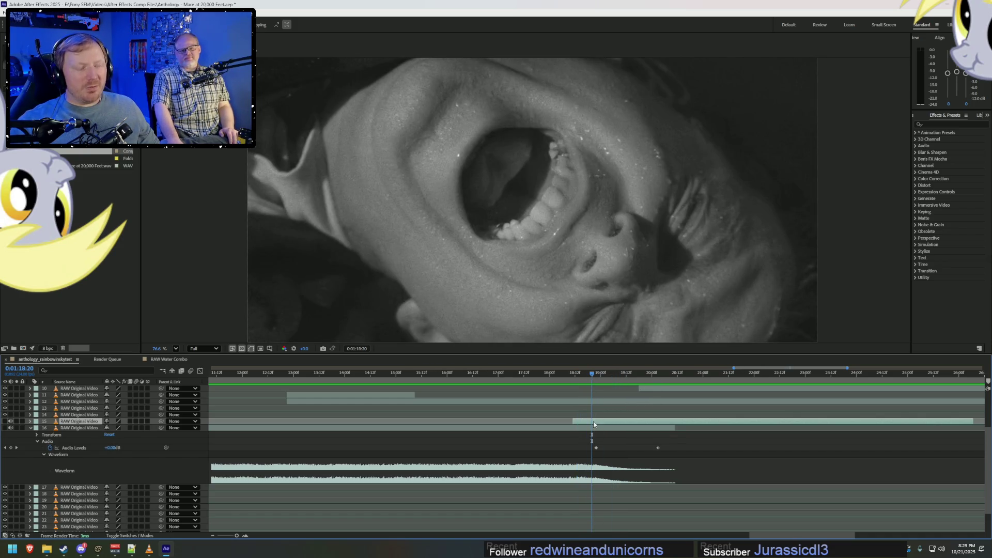
left_click(503, 375)
key("space")
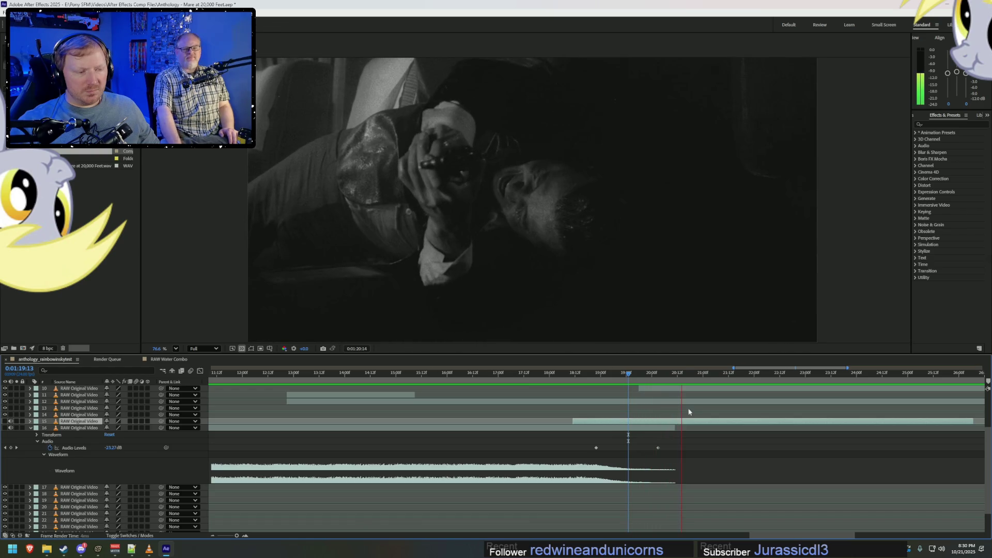
key("space")
left_click(679, 390)
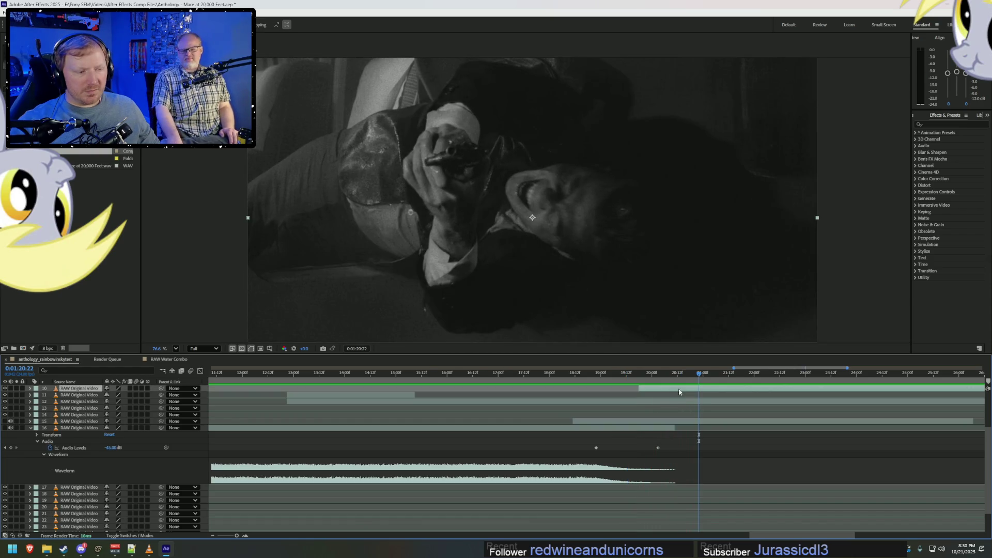
Slide layer 10 earlier to around 1:19 and preview the transition.
mouse_move(681, 392)
left_mouse_down()
mouse_move(609, 392)
mouse_move(621, 393)
left_mouse_up()
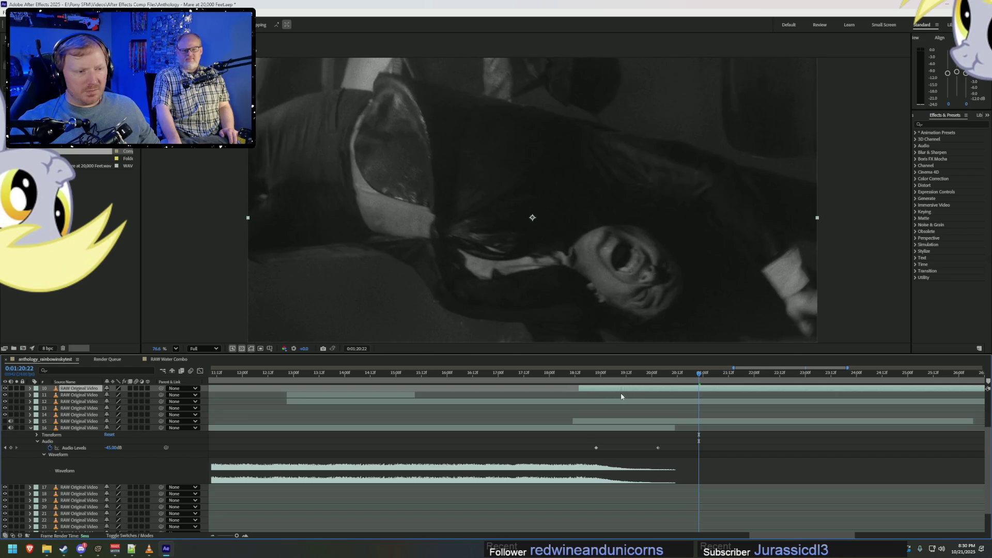
left_click(616, 376)
key("space")
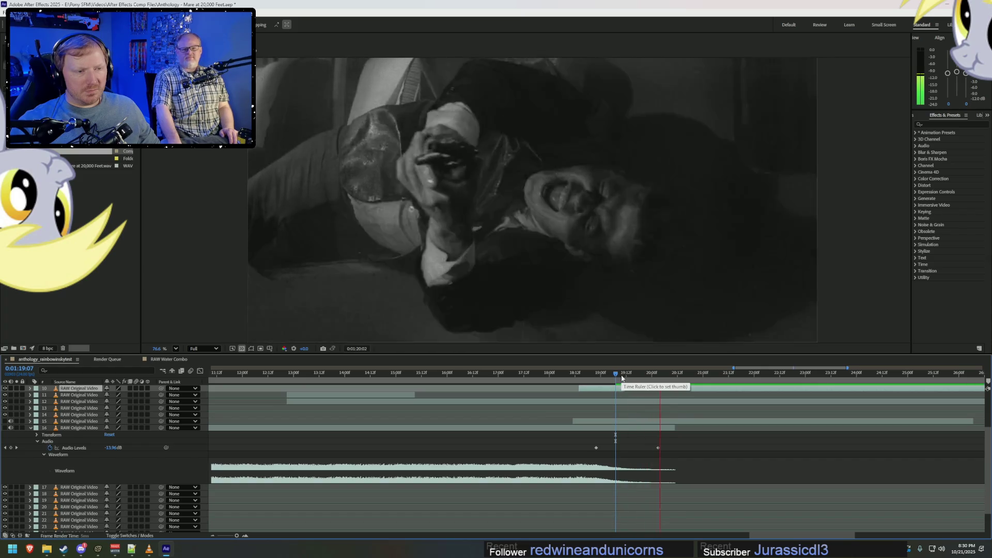
key("space")
left_click_drag(653, 390, 650, 390)
left_click(622, 377)
key("space")
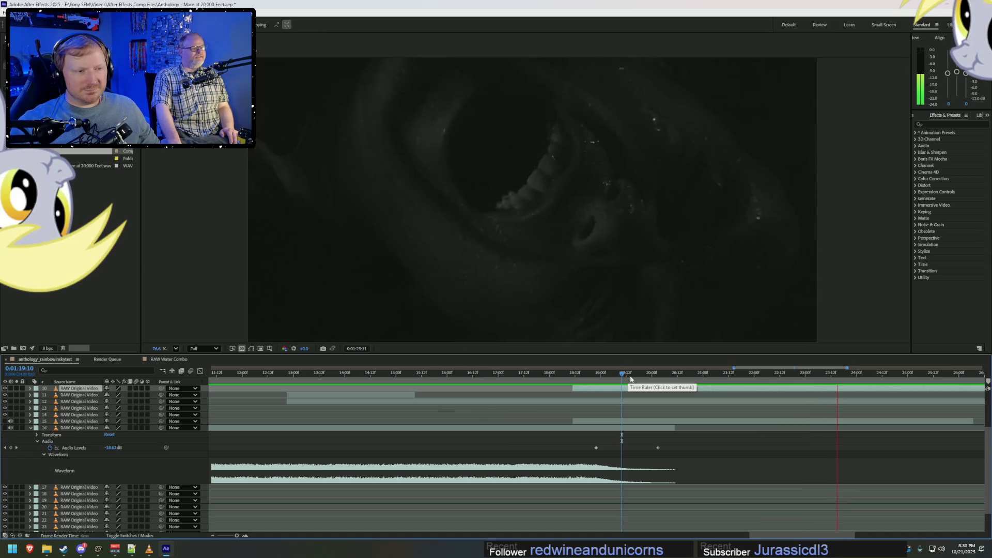
key("space")
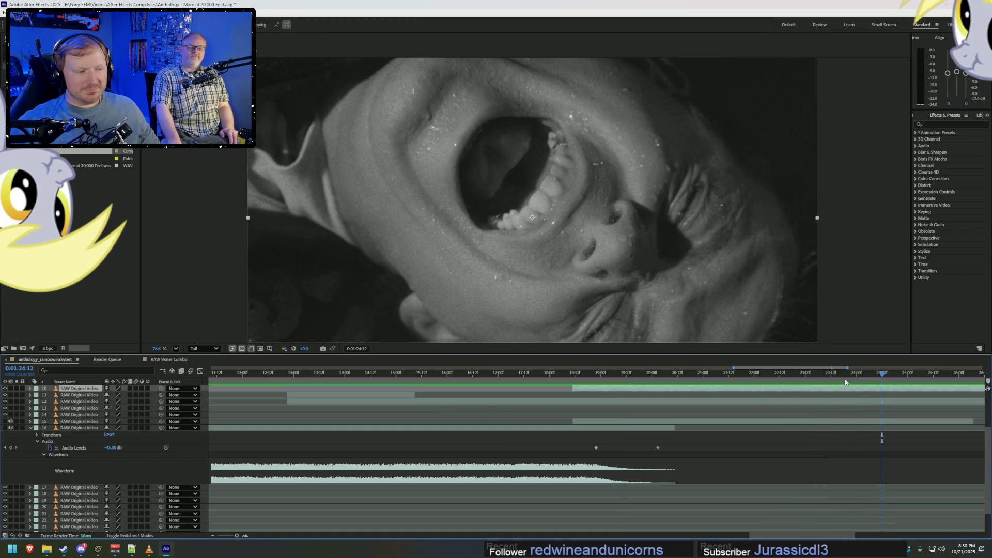
key("space")
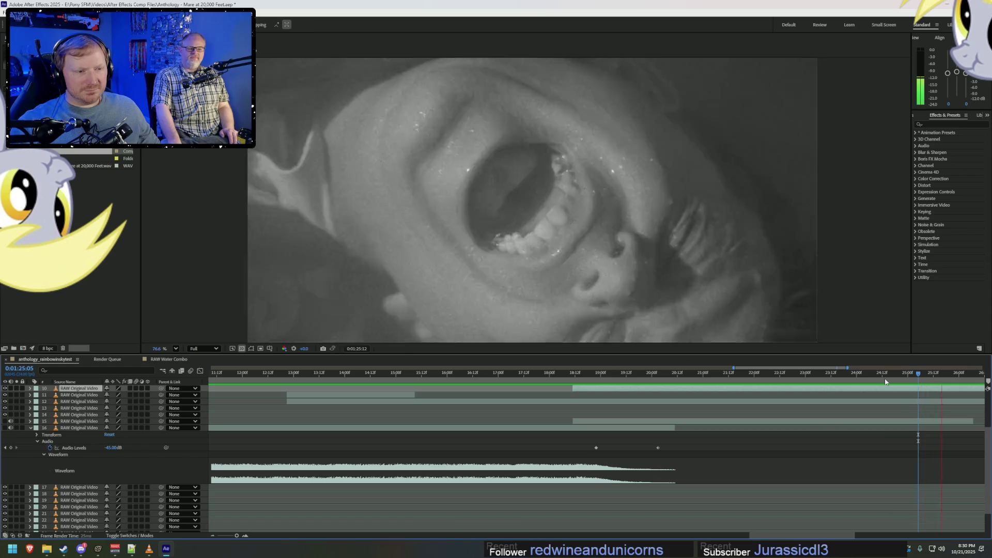
left_click(597, 374)
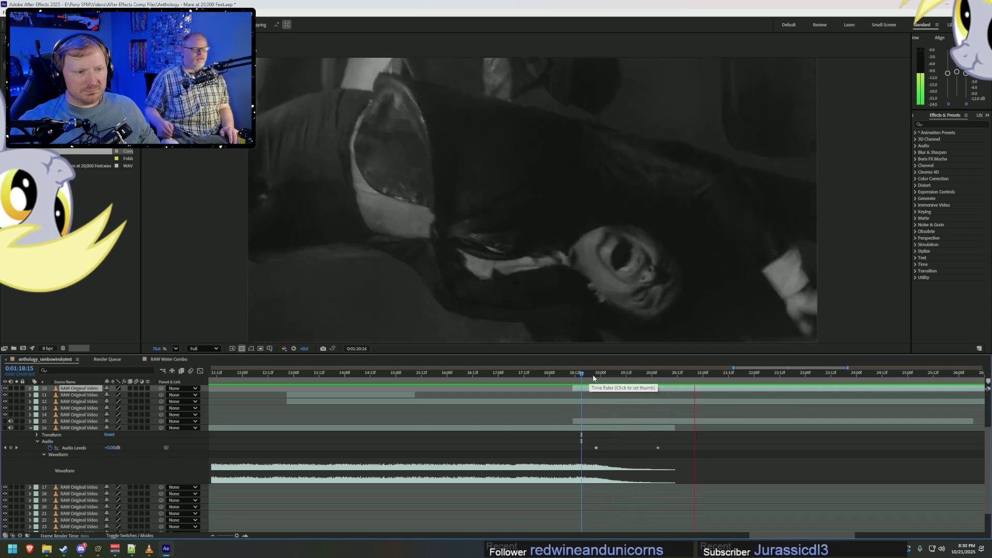
key("space")
Refine layer 10's start to about 0:01:18:22, aligned with layer 16's fade.
left_click_drag(592, 393, 561, 379)
key("space")
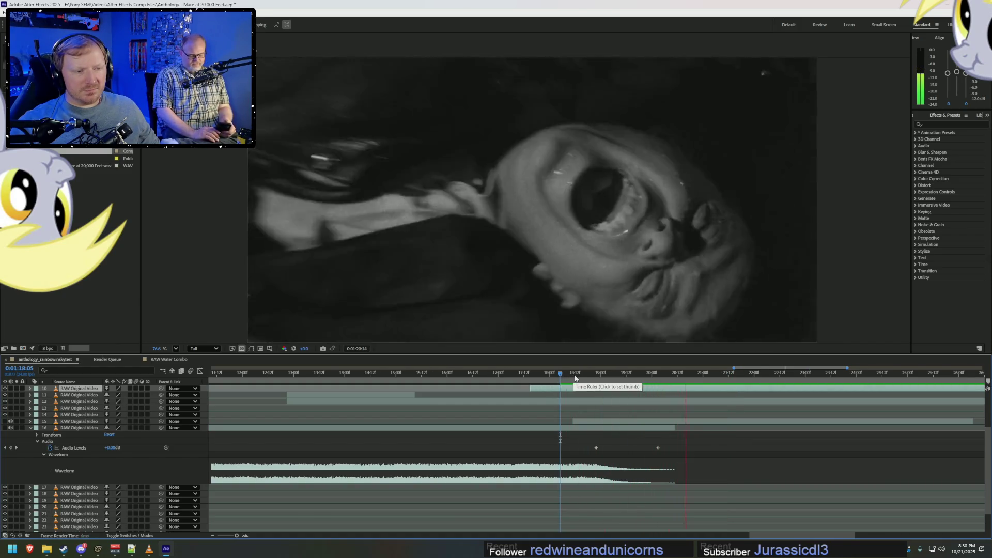
key("space")
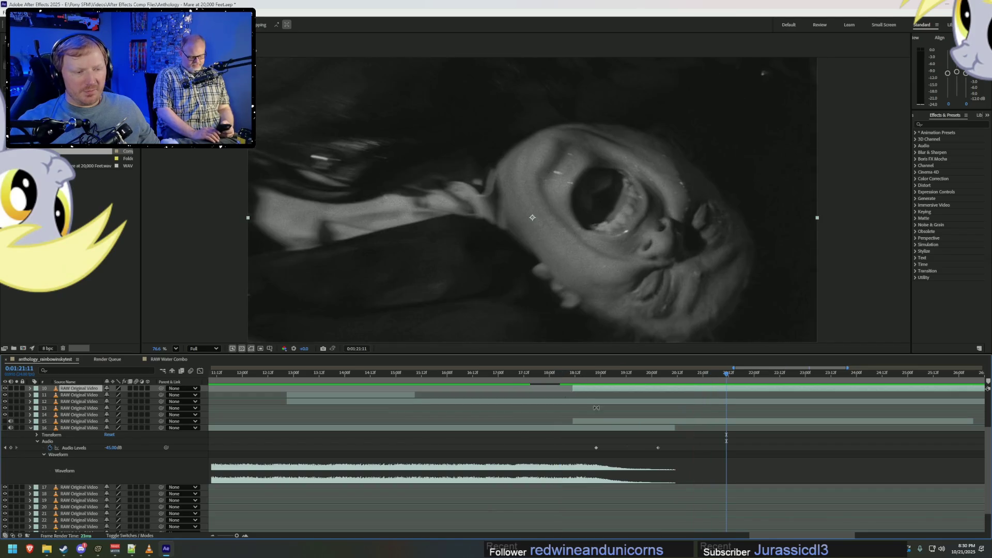
left_click(604, 423)
left_click_drag(598, 390, 637, 391)
left_click(595, 381)
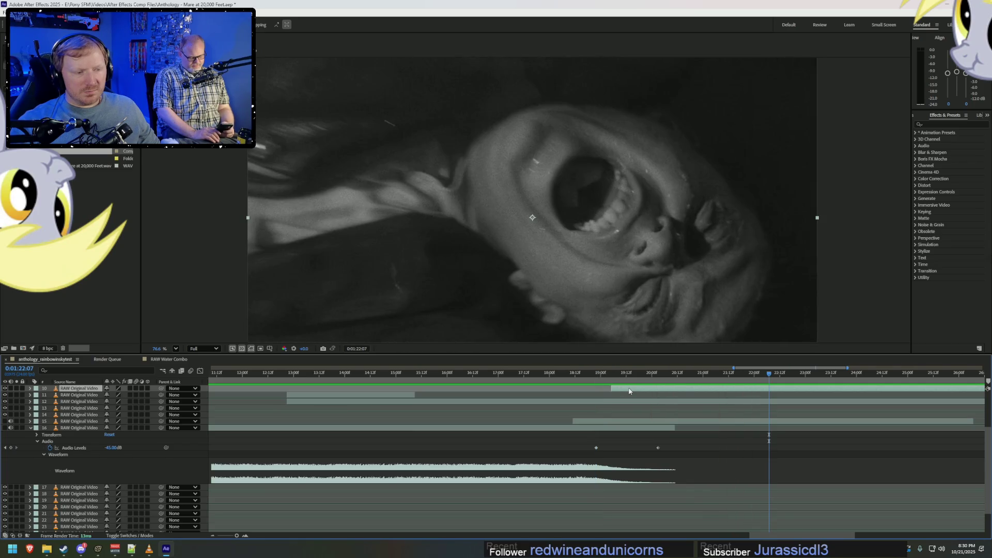
left_click(629, 374)
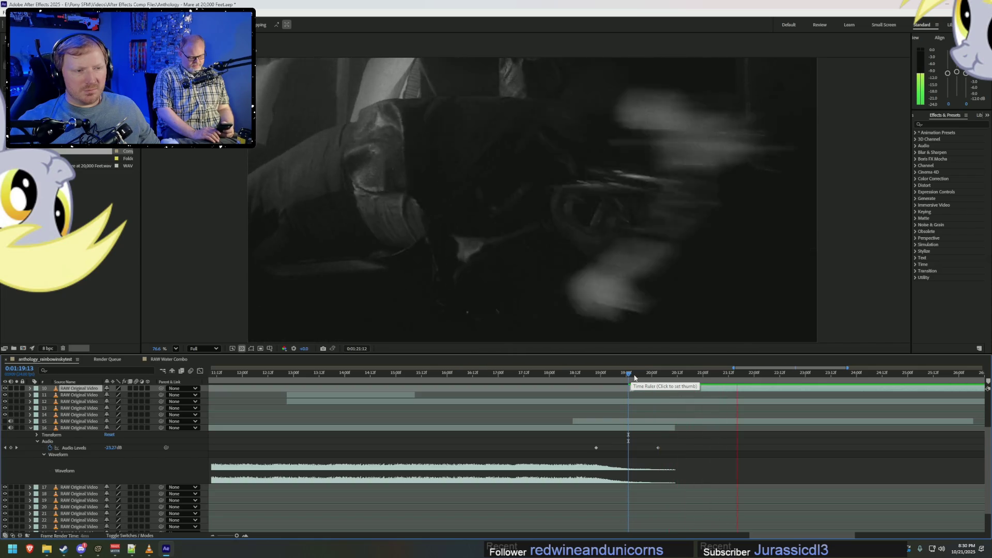
key("space")
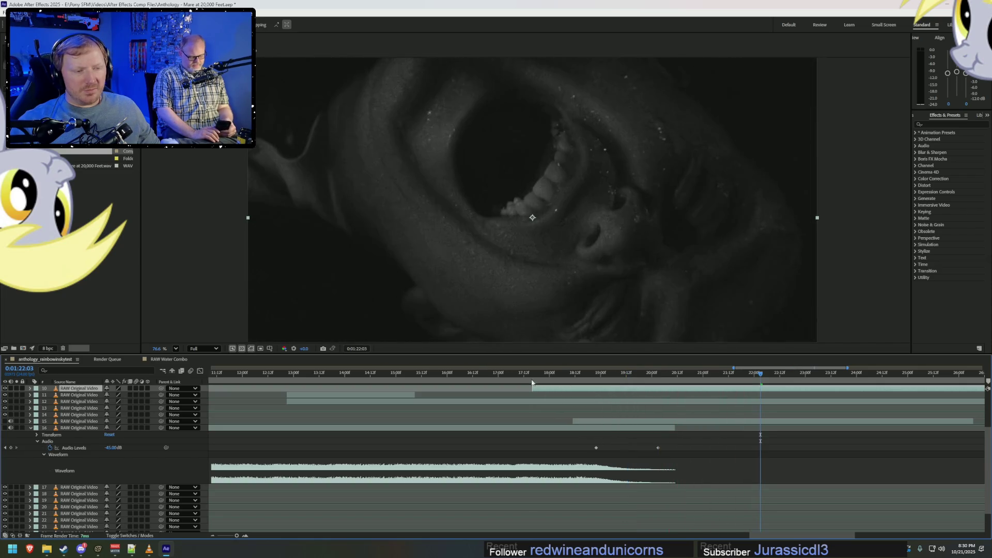
left_click(531, 377)
key("space")
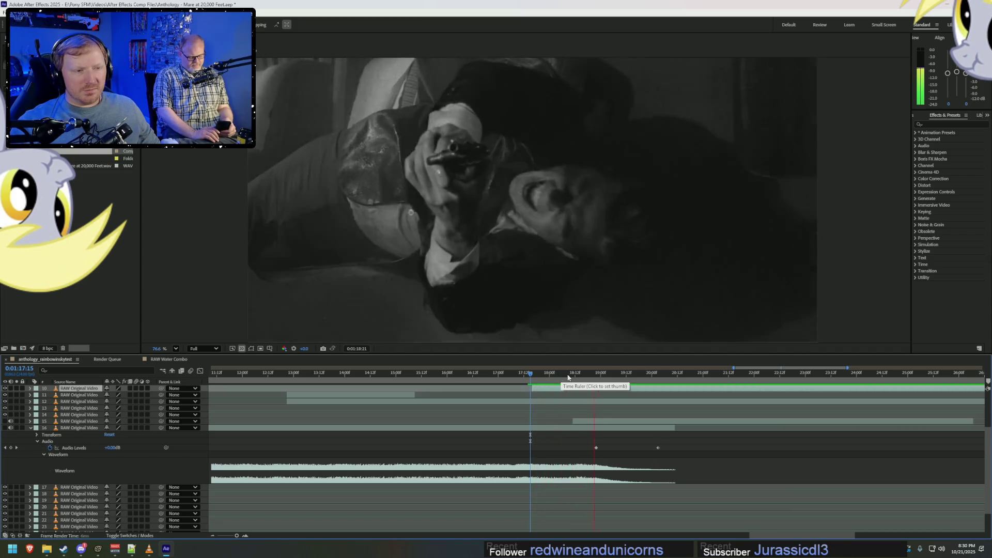
mouse_move(571, 376)
left_mouse_down()
mouse_move(653, 376)
mouse_move(603, 387)
mouse_move(631, 396)
left_mouse_up()
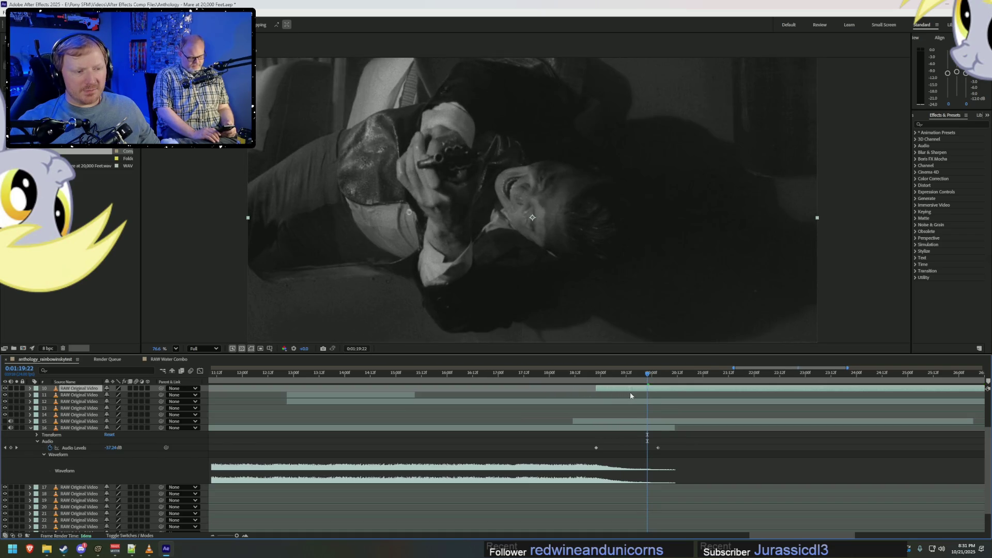